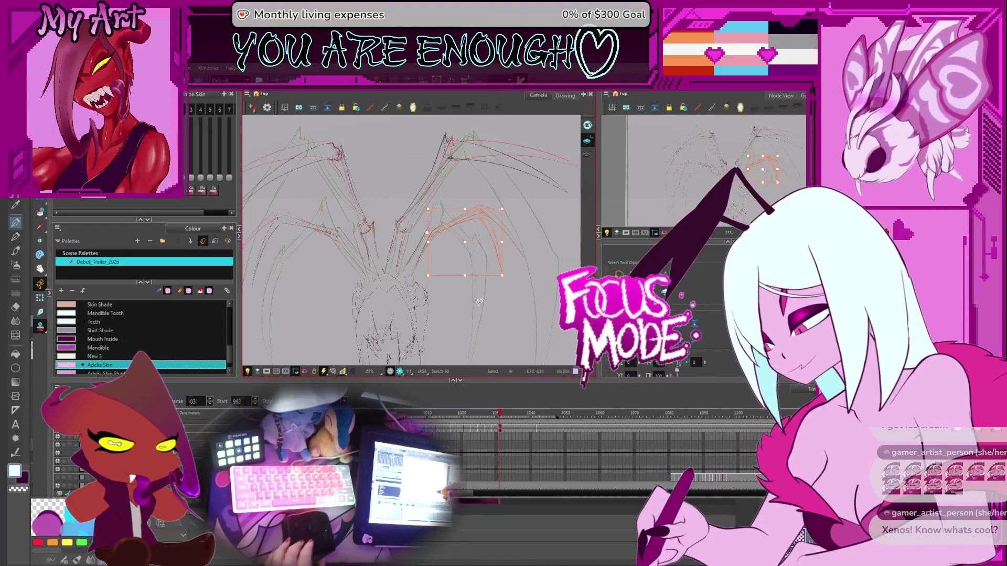
# - Clear the stroke selection and step forward through frames 1033 and 1034
pyautogui.click(461, 285)
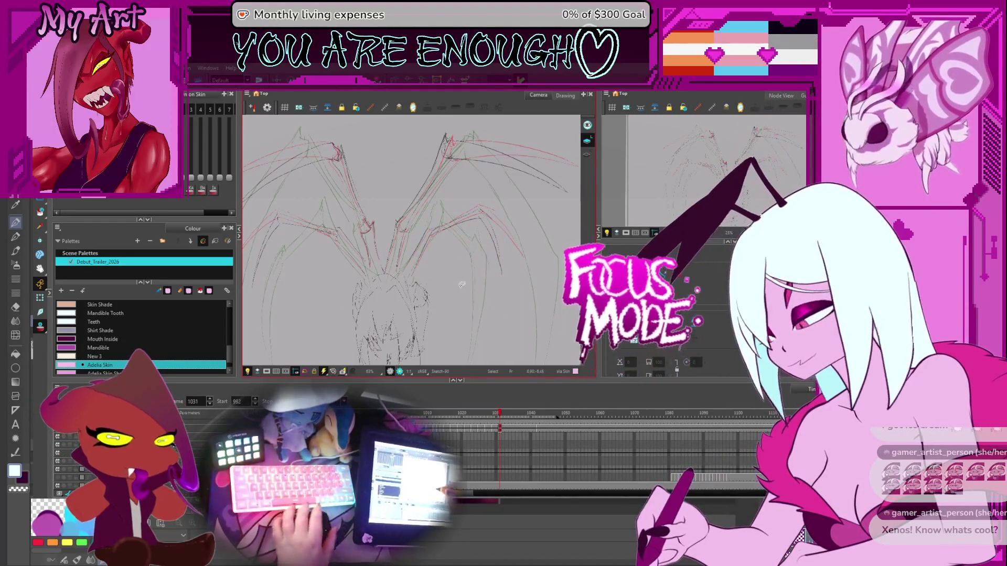
pyautogui.scroll(-1, 461, 285)
pyautogui.hotkey('ctrl', 'alt')
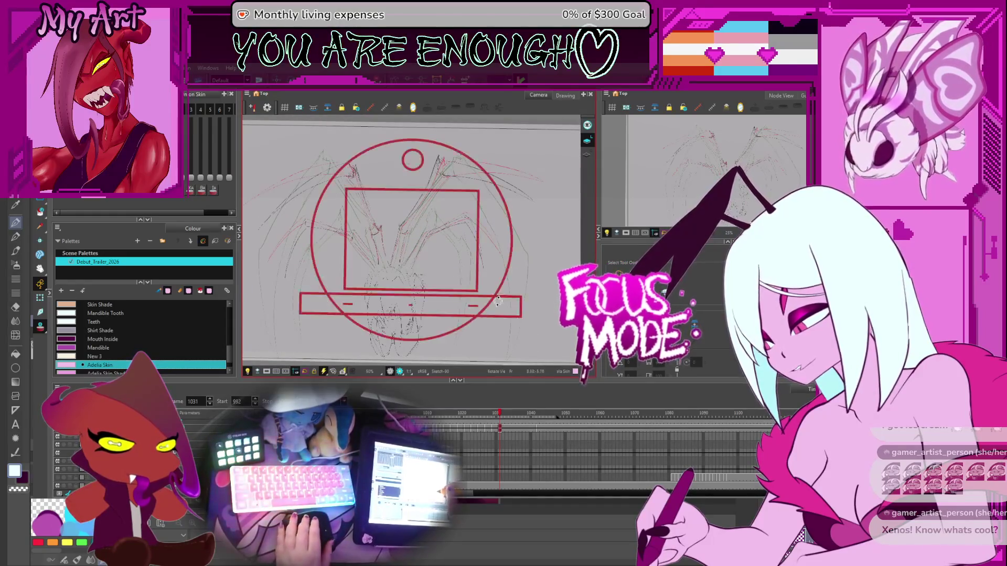
pyautogui.press('.')
pyautogui.press('.')
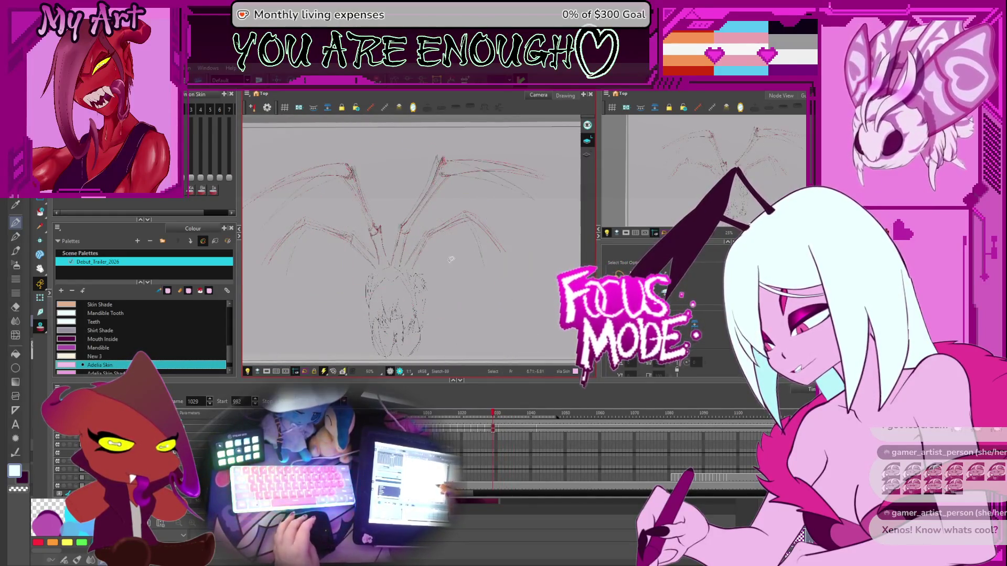
pyautogui.press('.')
# - Play the animation looping over frames 998–1046, stopping at frame 1025
pyautogui.press('Return')
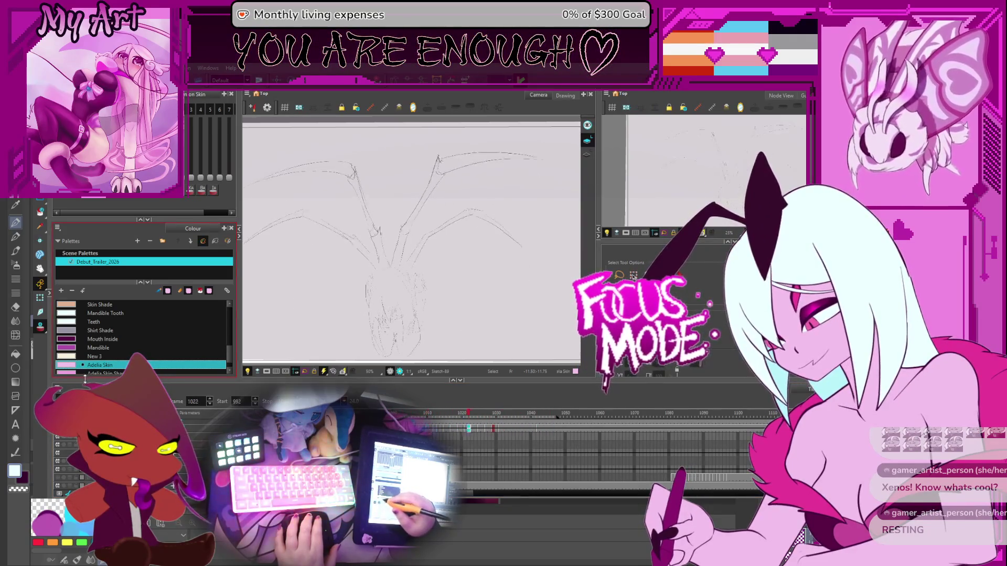
pyautogui.click(78, 364)
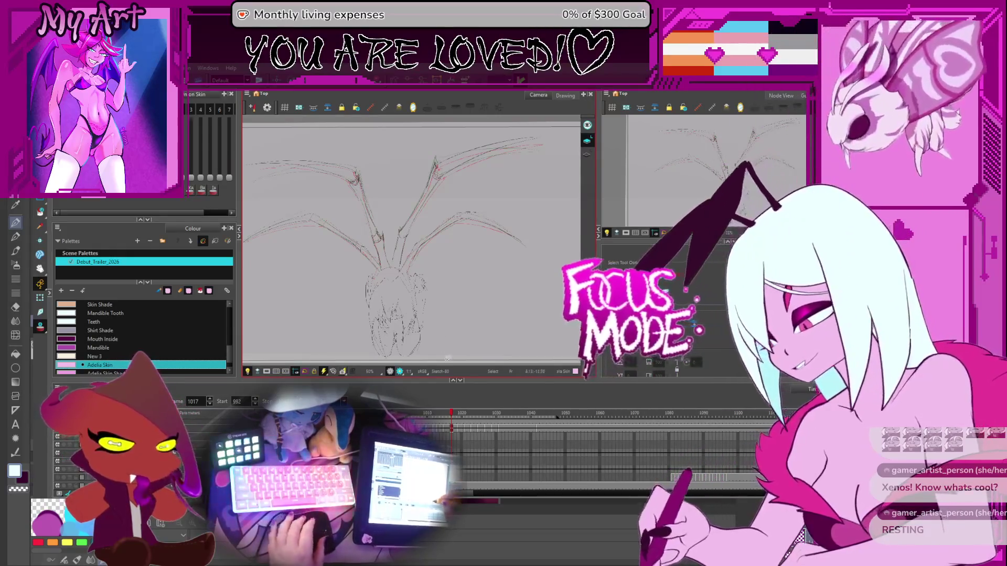
pyautogui.press('.')
pyautogui.press('.')
pyautogui.press('.')
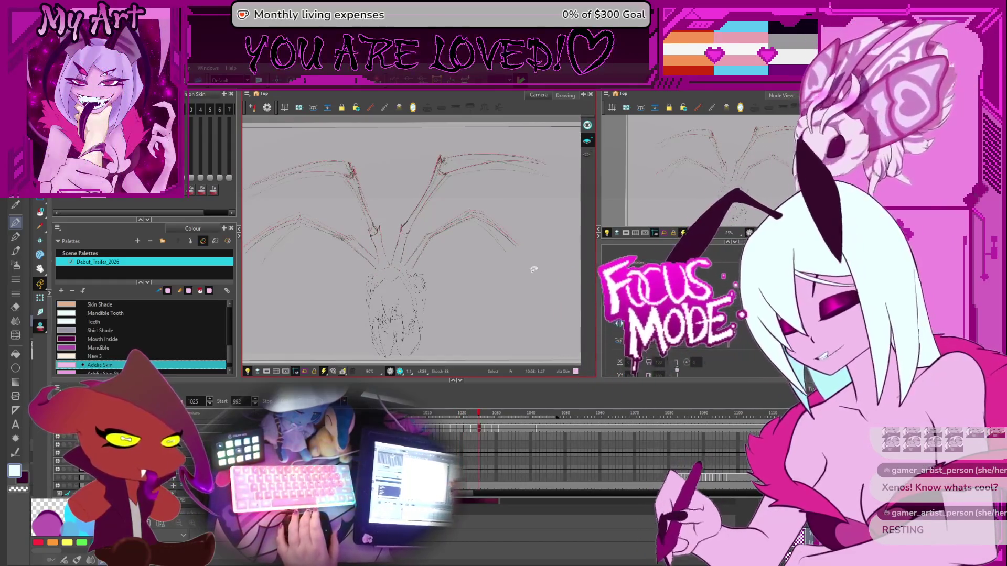
pyautogui.moveTo(479, 321); pyautogui.dragTo(509, 326)
# - Flip between frames 1032 and 1033 to compare, shifting the canvas down and right
pyautogui.press('.')
pyautogui.press('.')
pyautogui.press('.')
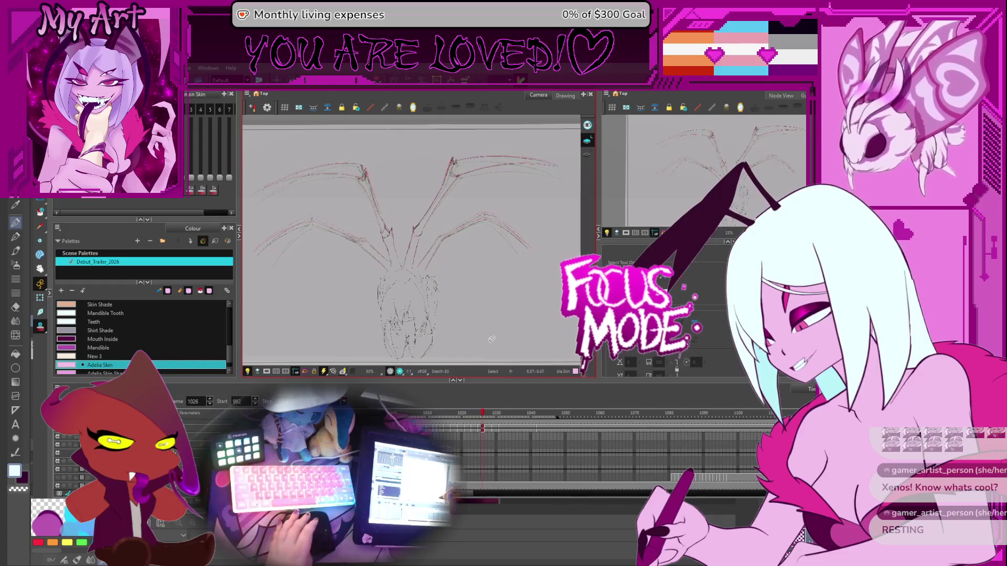
pyautogui.press(',')
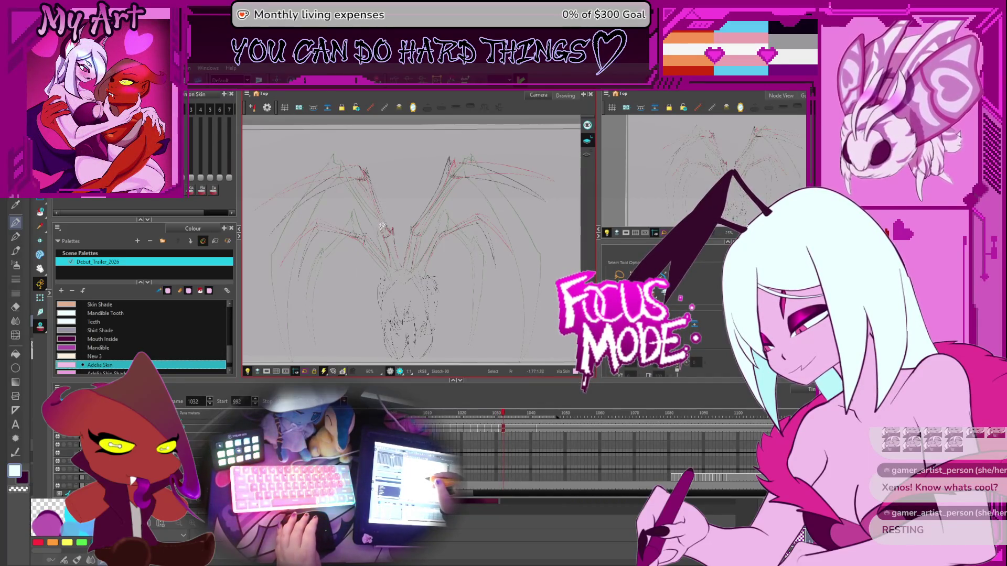
pyautogui.press('.')
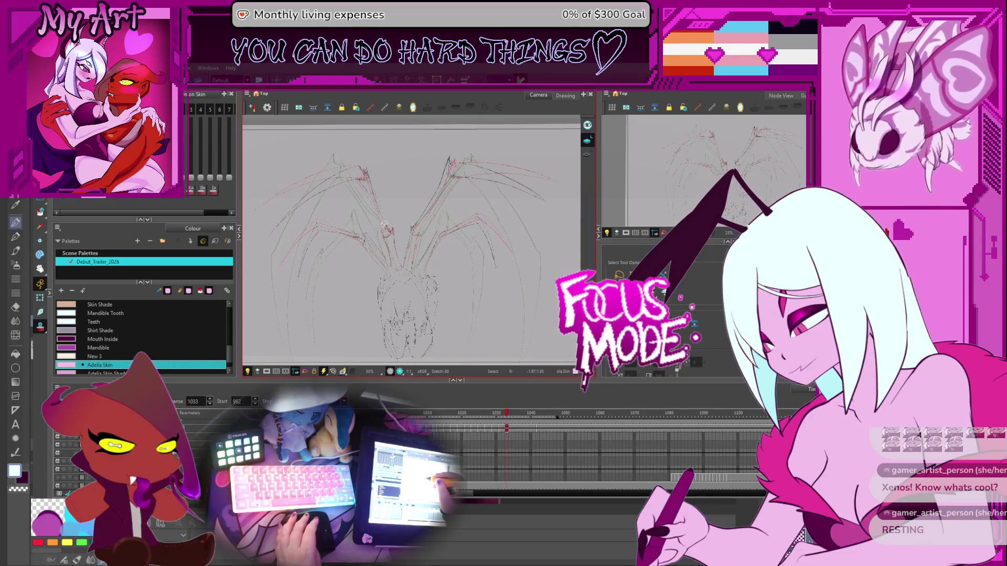
pyautogui.moveTo(346, 236); pyautogui.dragTo(369, 243)
# - Show frame 1033 zoomed to 63% and switch to selecting whole strokes
pyautogui.press(',')
pyautogui.press('2')
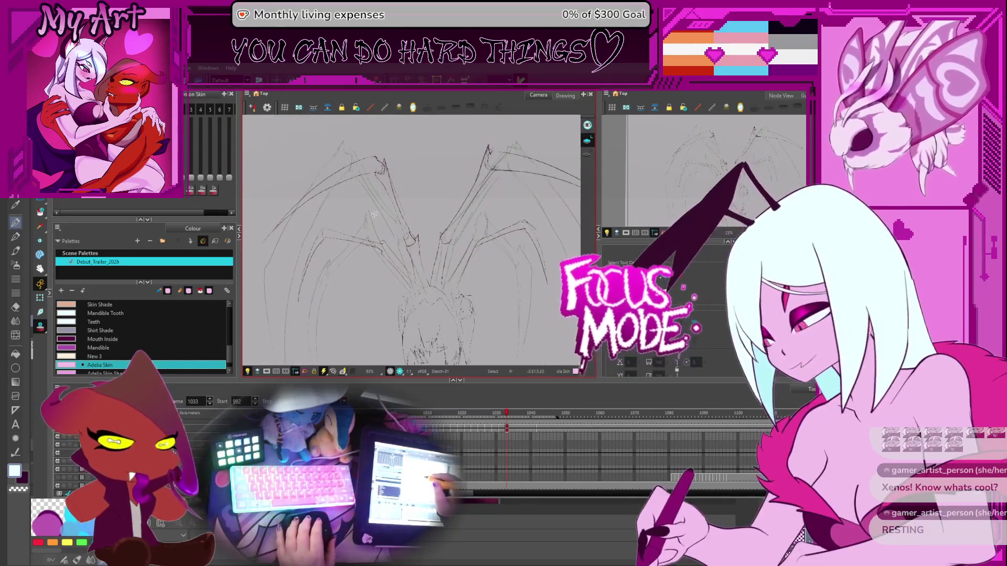
pyautogui.press('.')
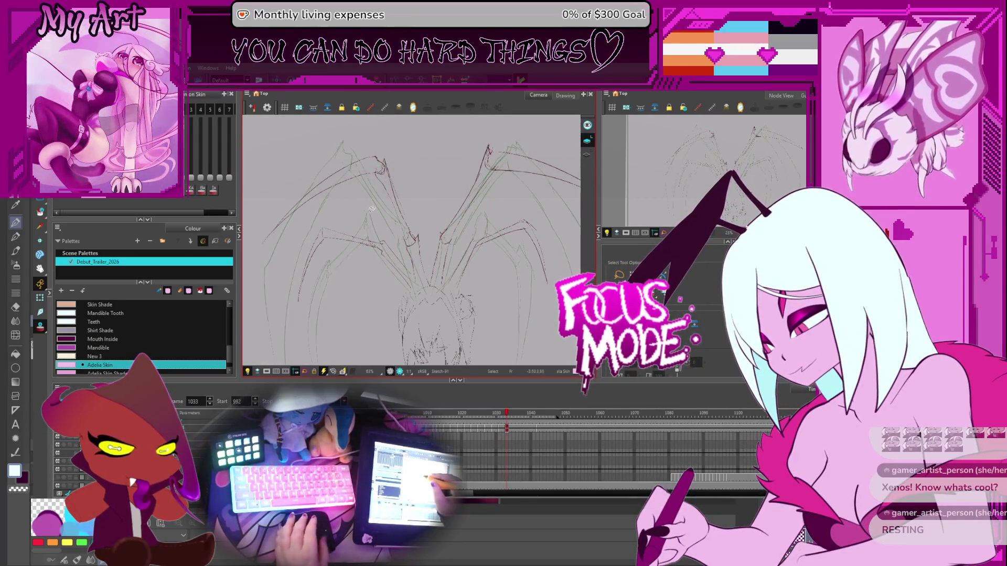
pyautogui.moveTo(379, 250); pyautogui.dragTo(393, 228)
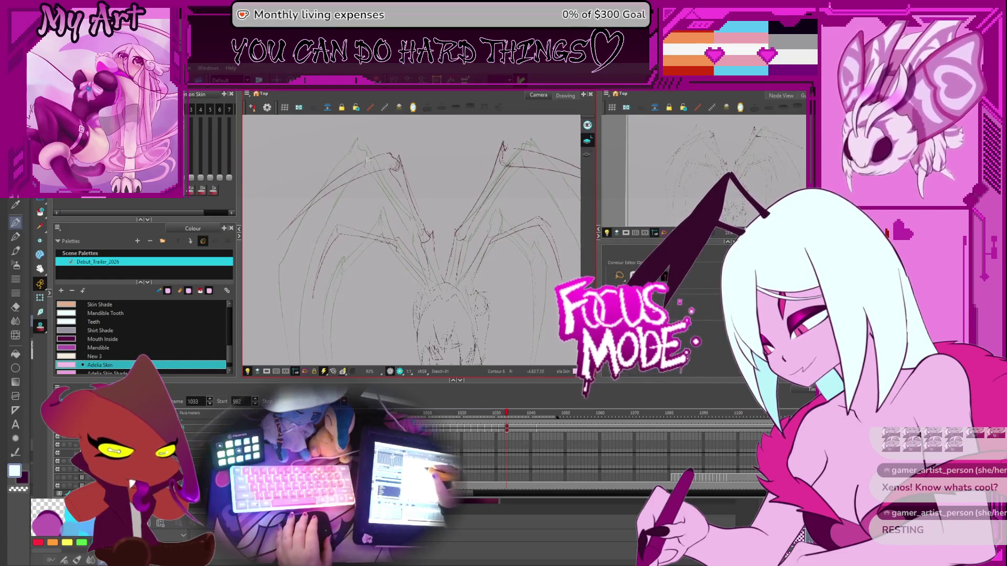
pyautogui.hotkey('alt', 's')
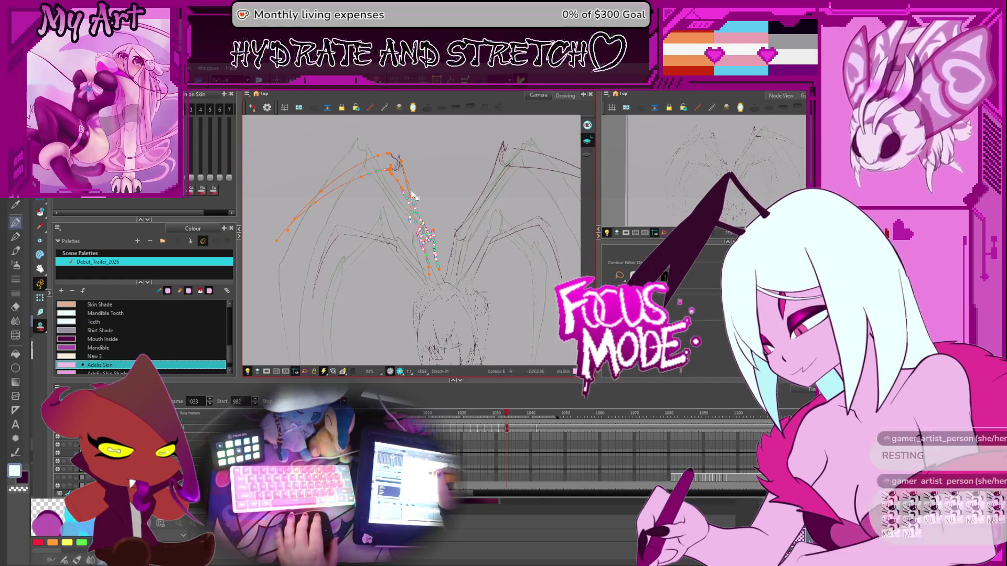
# - Select the orange upper-left leg strokes and mirror them onto the right side
pyautogui.moveTo(427, 256); pyautogui.dragTo(421, 151)
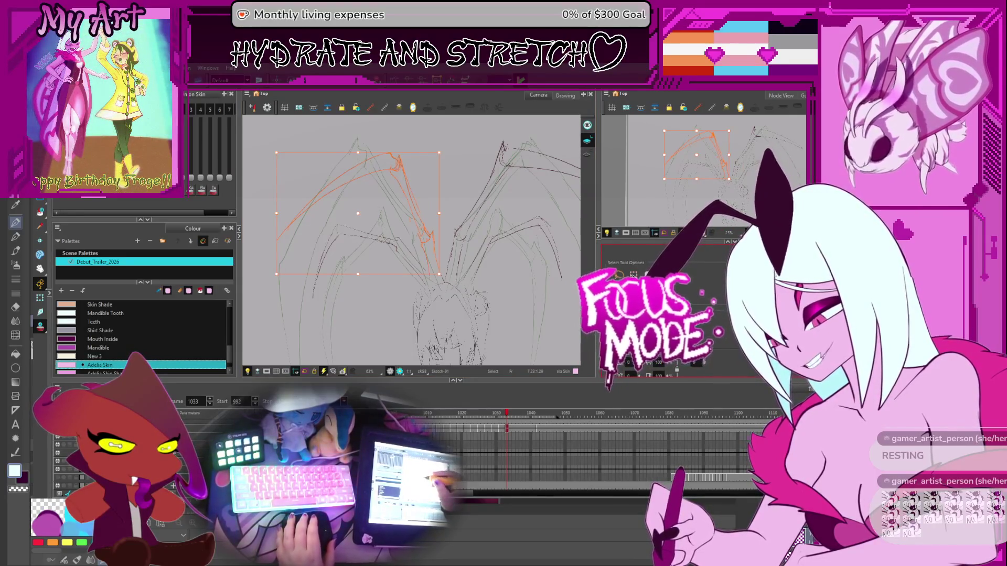
pyautogui.click(394, 237)
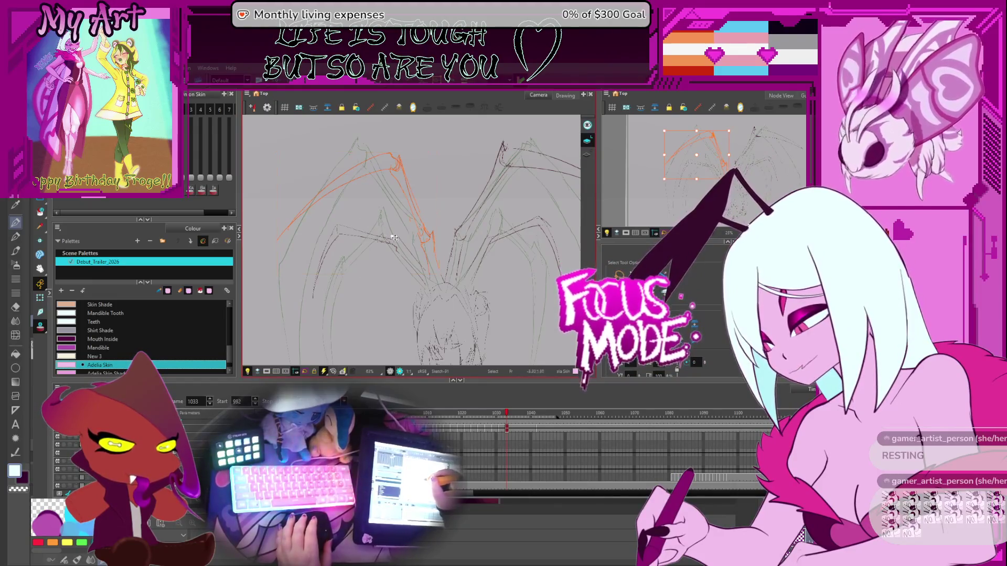
pyautogui.click(444, 150)
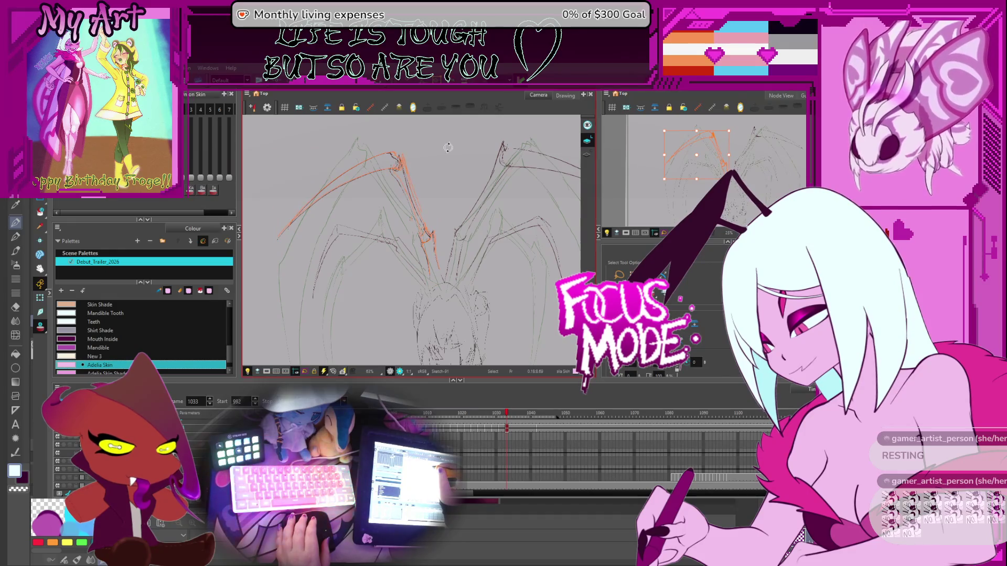
pyautogui.click(445, 148)
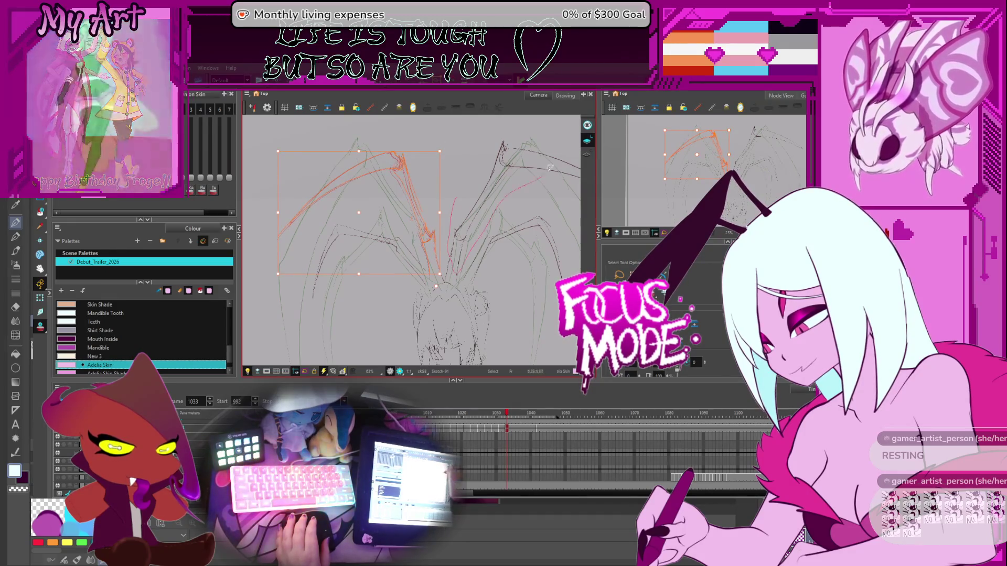
pyautogui.press('4')
# - Select the orange strokes of the right leg, then of the left leg
pyautogui.moveTo(508, 196); pyautogui.dragTo(449, 196)
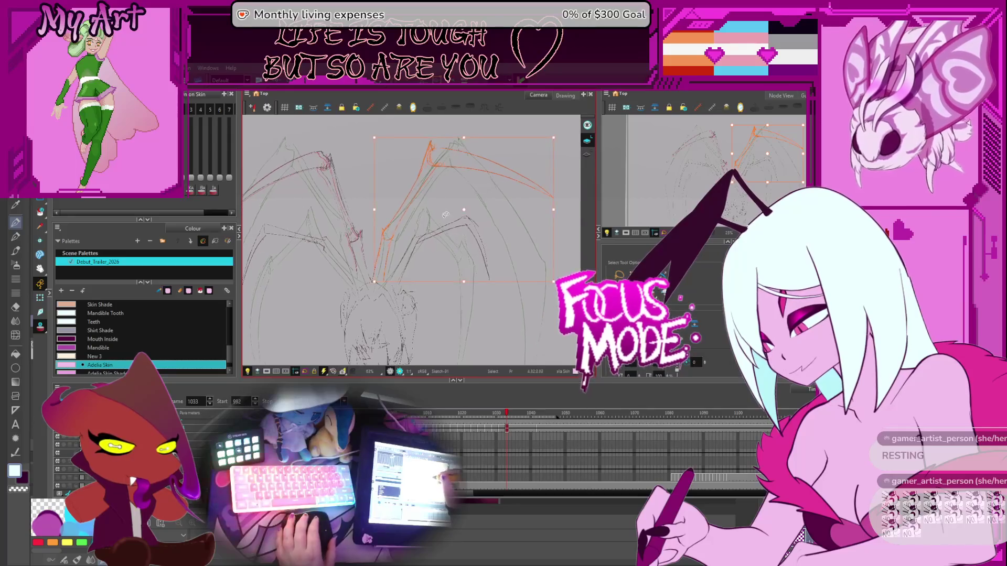
pyautogui.click(384, 264)
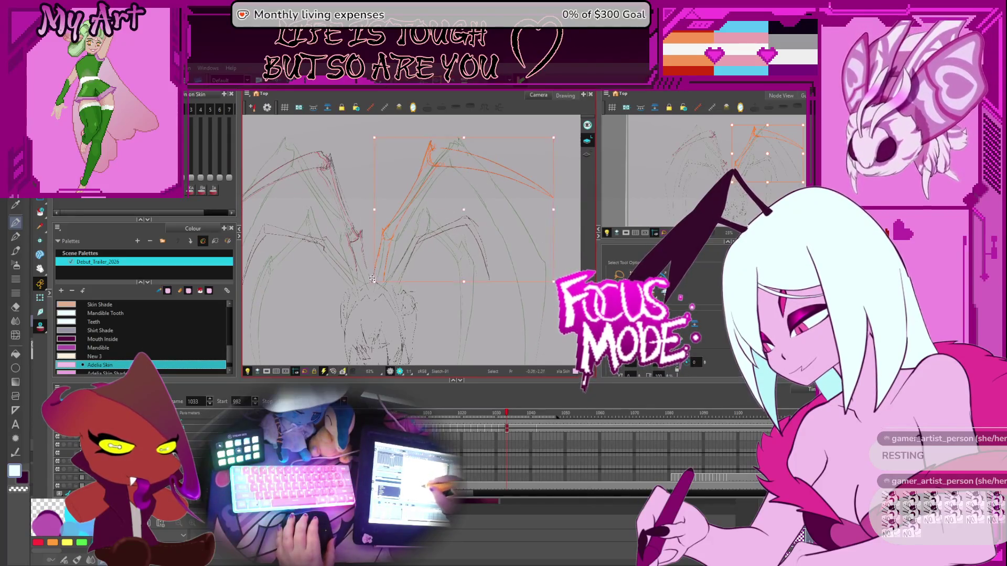
pyautogui.click(557, 135)
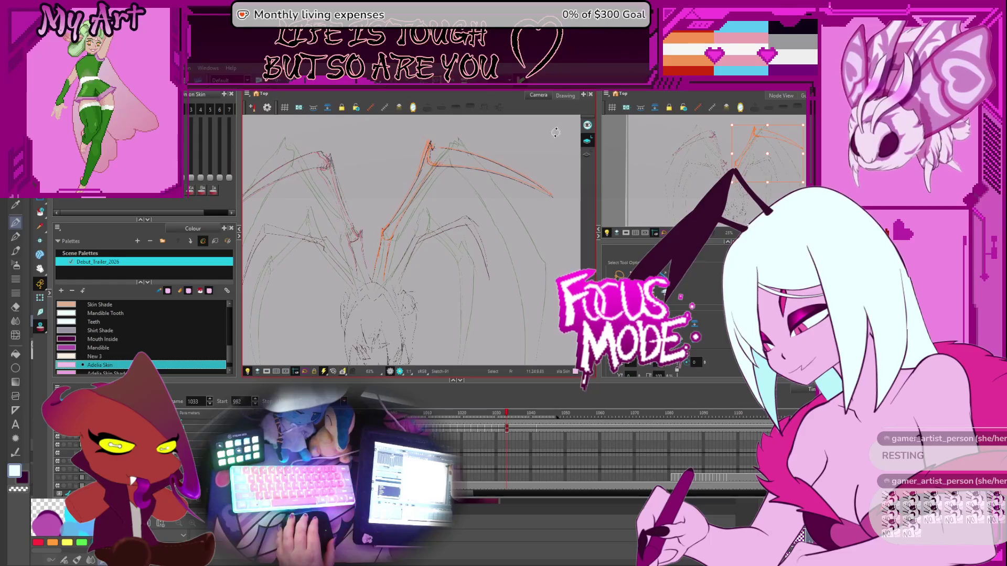
pyautogui.moveTo(325, 157)
pyautogui.mouseDown()
pyautogui.moveTo(383, 164)
pyautogui.moveTo(378, 147)
pyautogui.mouseUp()
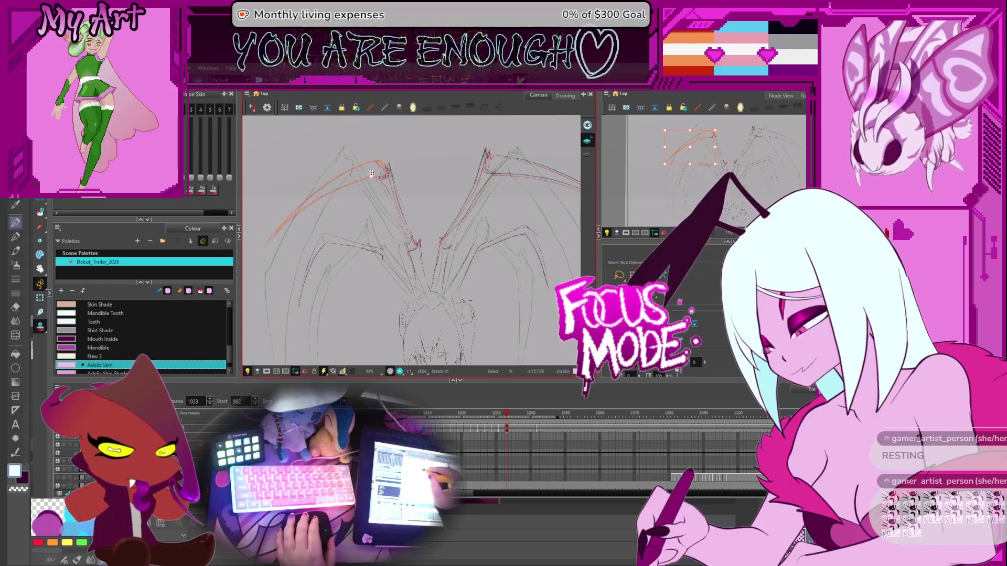
pyautogui.click(269, 257)
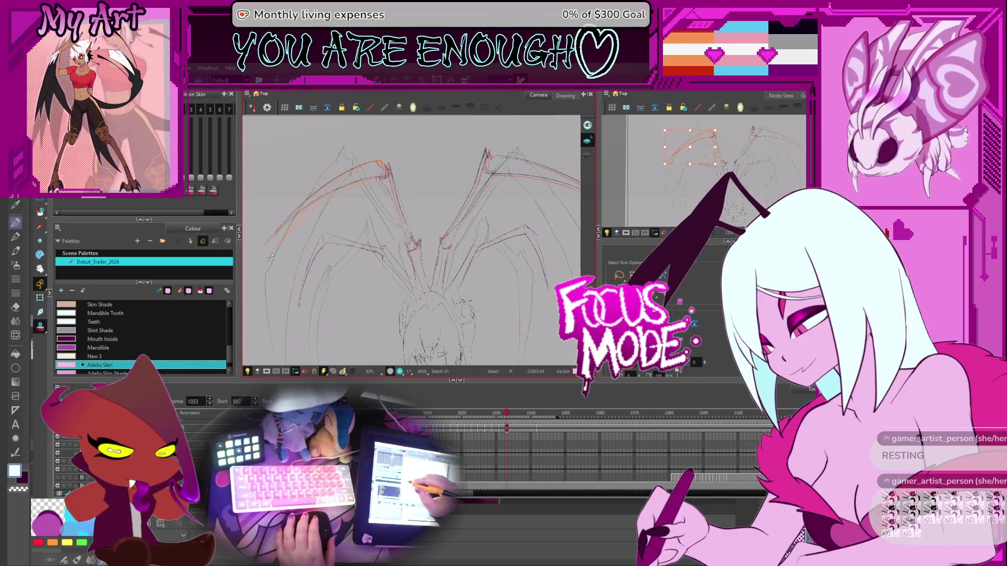
pyautogui.click(304, 224)
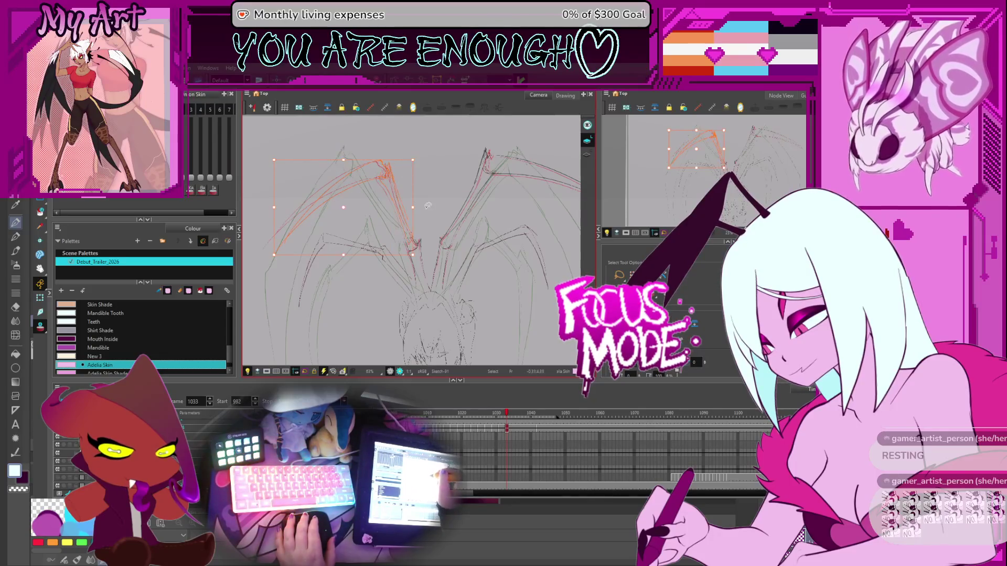
pyautogui.press('space')
pyautogui.moveTo(484, 161); pyautogui.dragTo(475, 164)
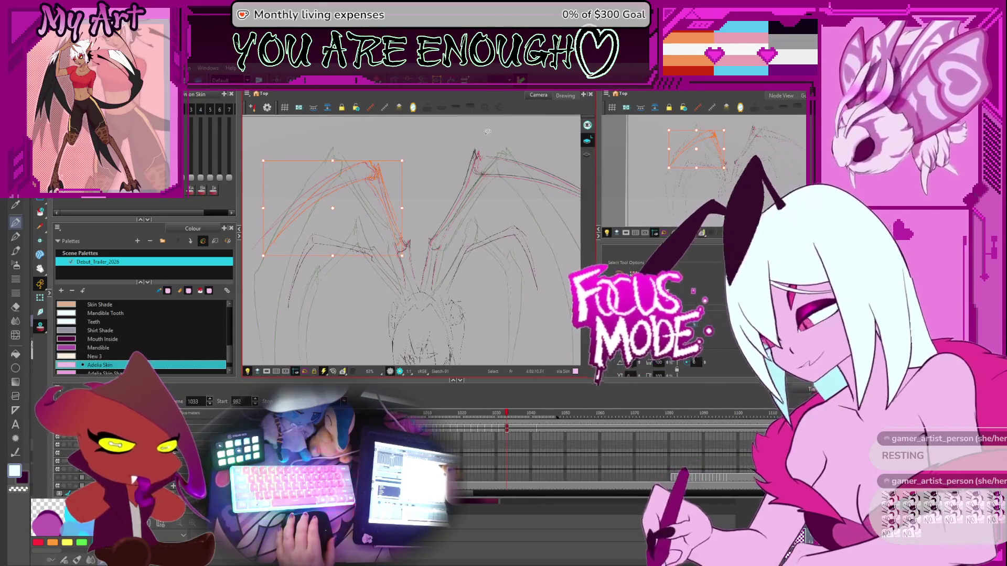
# - Select the red right-leg stroke and rotate it clockwise
pyautogui.click(483, 176)
pyautogui.press('space')
pyautogui.moveTo(484, 176); pyautogui.dragTo(439, 178)
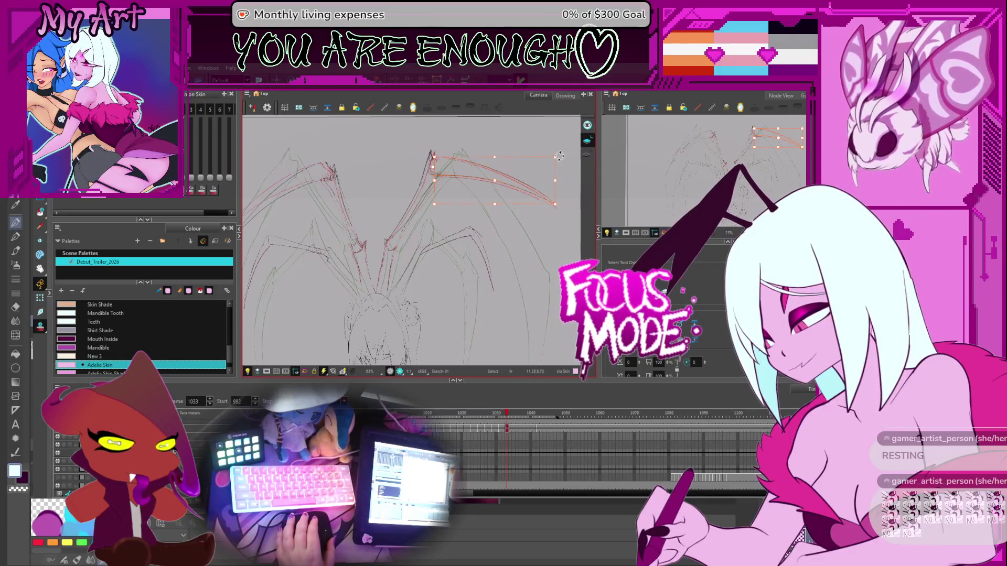
pyautogui.moveTo(559, 156); pyautogui.dragTo(562, 180)
pyautogui.moveTo(469, 214); pyautogui.dragTo(508, 193)
pyautogui.moveTo(406, 178); pyautogui.dragTo(414, 192)
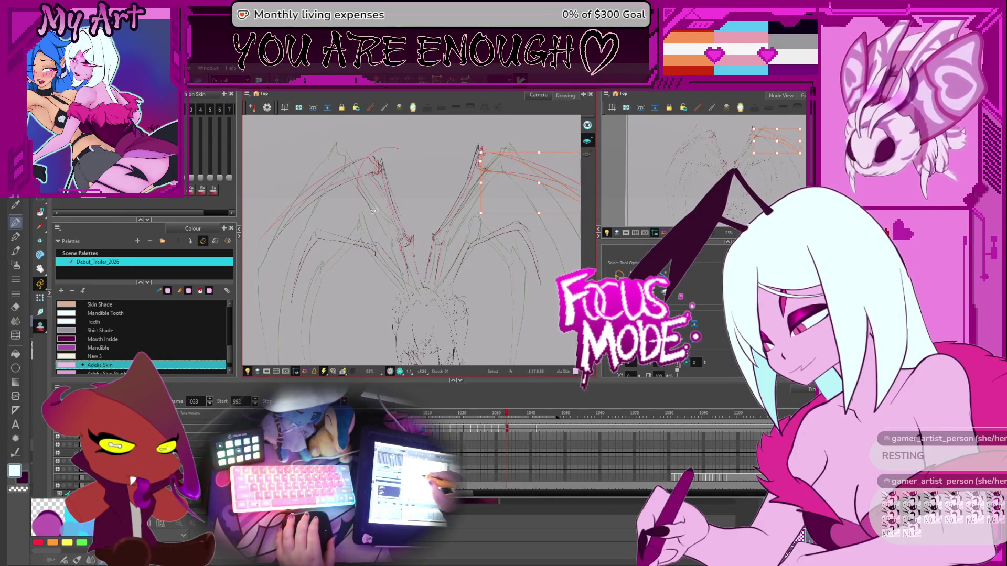
# - Adjust the right wing's leg strokes, recentre the sketch and advance to frame 1034
pyautogui.click(395, 237)
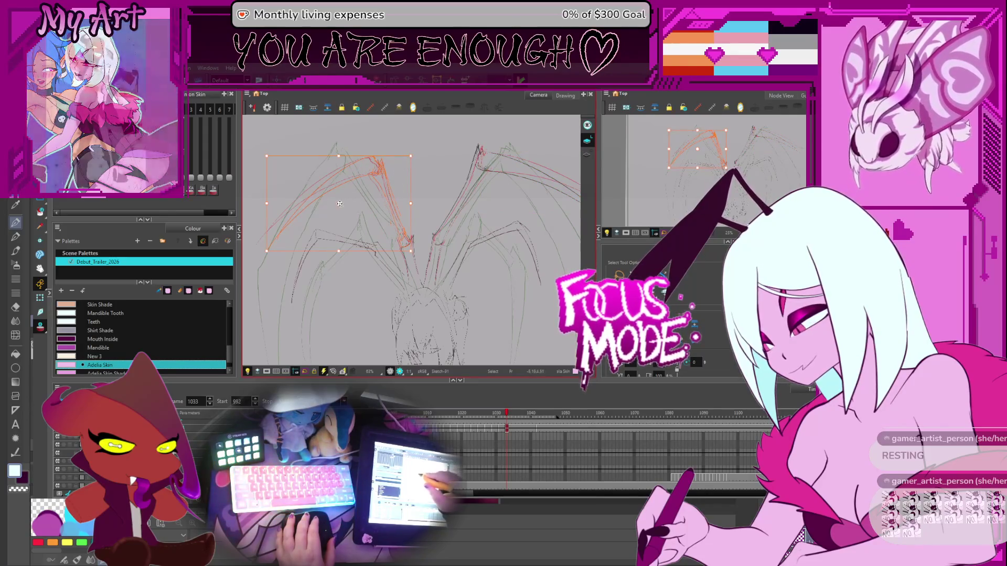
pyautogui.click(382, 230)
pyautogui.hscroll(-2, 367, 230)
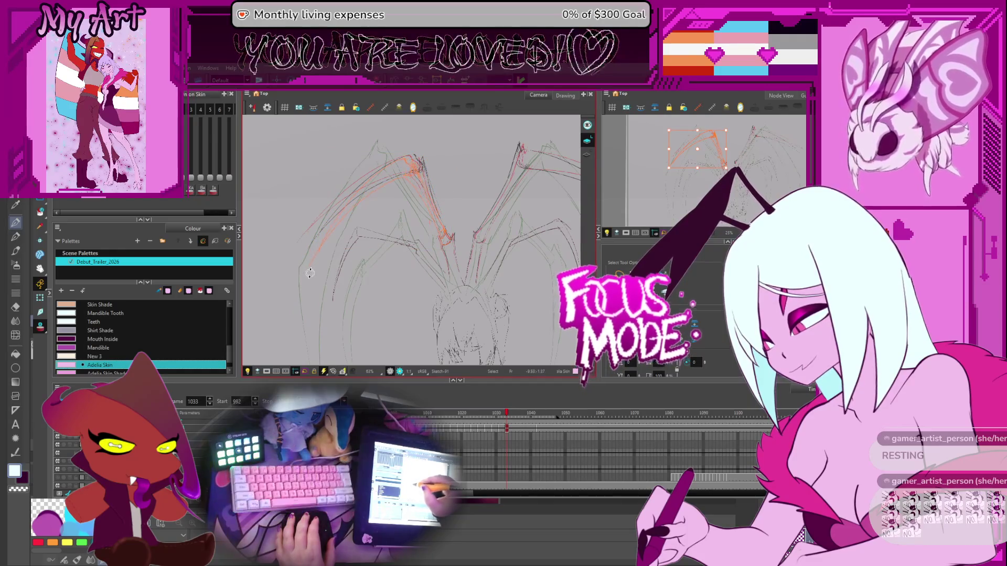
pyautogui.moveTo(462, 177); pyautogui.dragTo(417, 167)
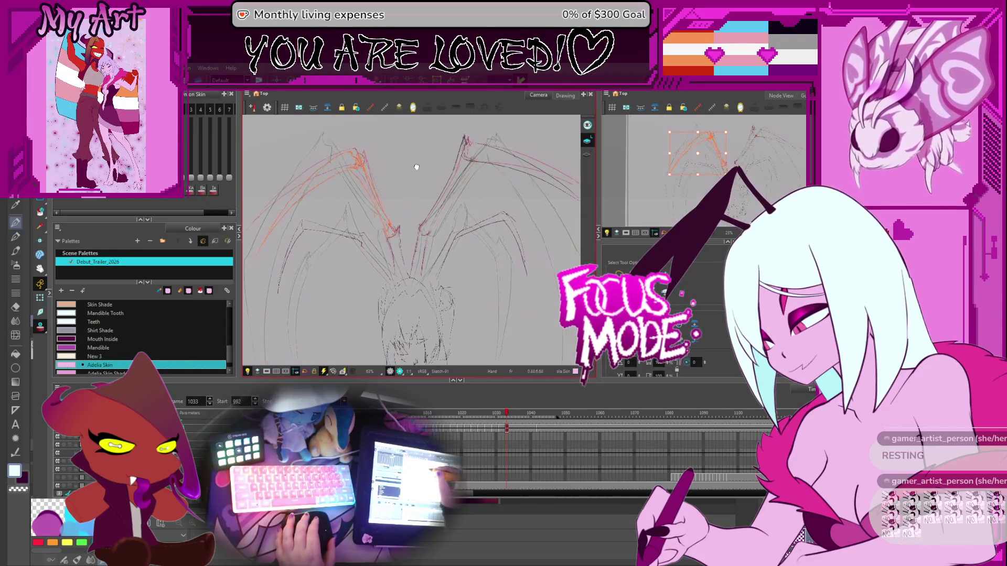
pyautogui.click(496, 180)
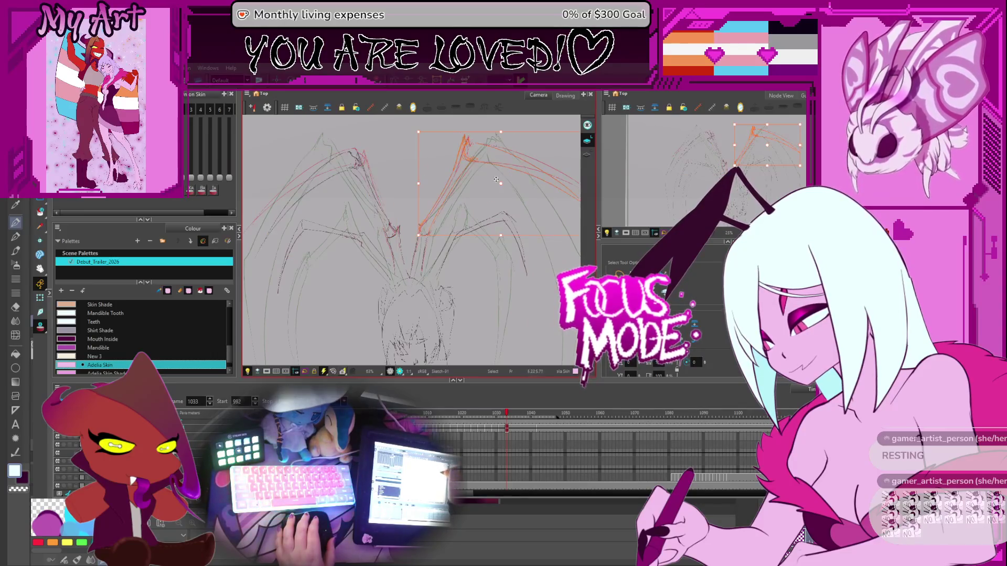
pyautogui.hscroll(3, 427, 228)
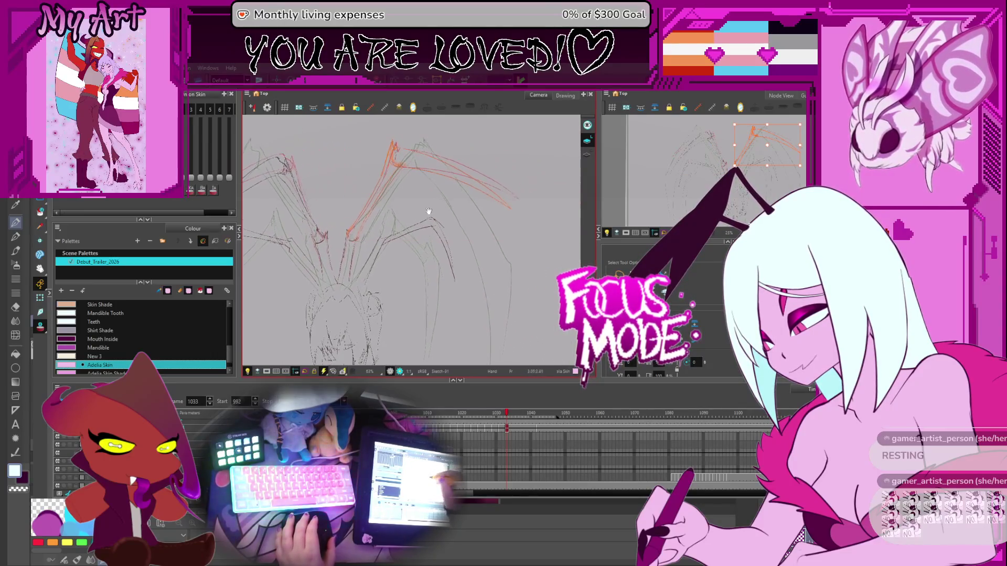
pyautogui.click(519, 145)
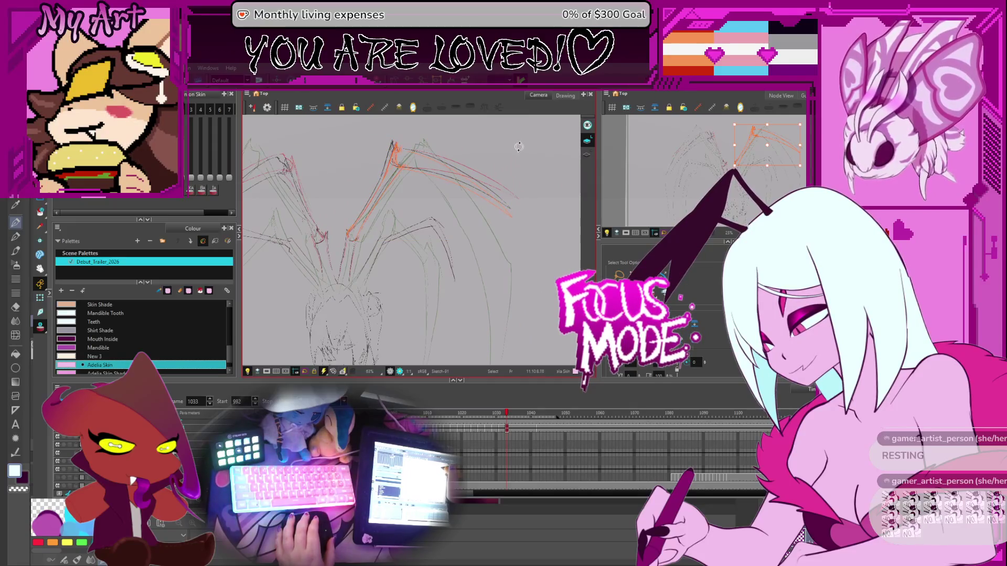
pyautogui.moveTo(403, 211); pyautogui.dragTo(428, 219)
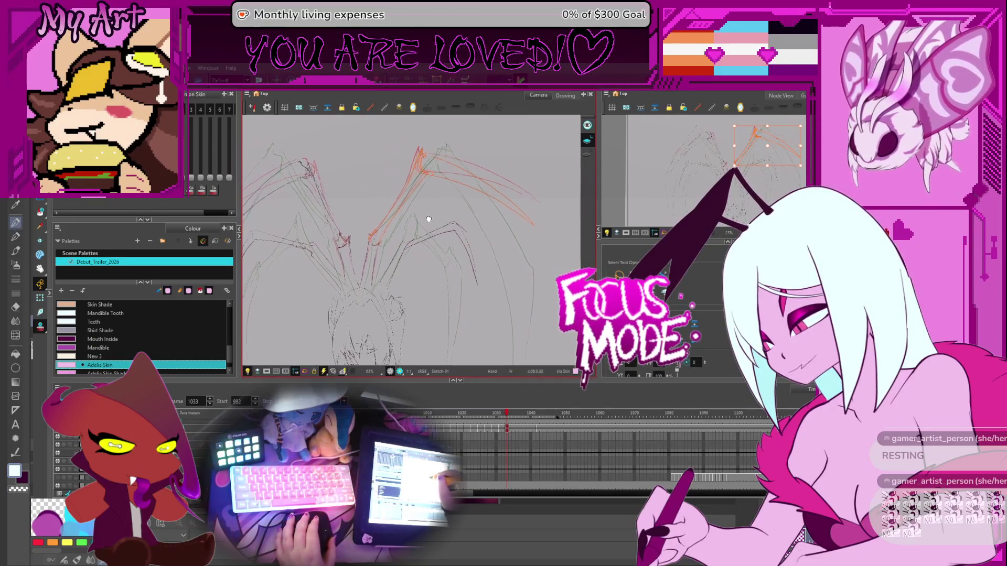
pyautogui.press('.')
pyautogui.press('.')
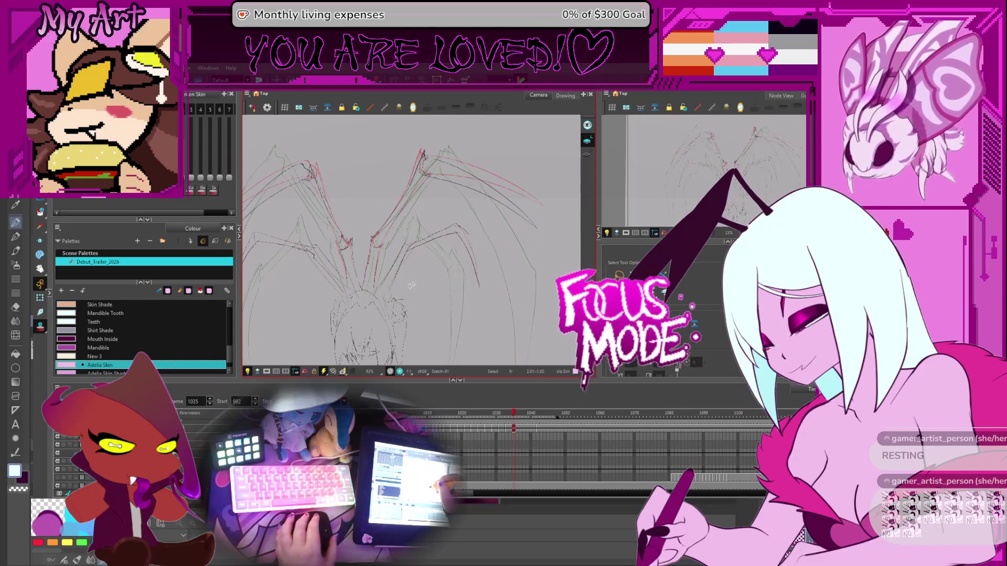
# - On frame 1034, select a left leg stroke and curve it into a new shape
pyautogui.press(',')
pyautogui.press(',')
pyautogui.moveTo(346, 234); pyautogui.dragTo(388, 239)
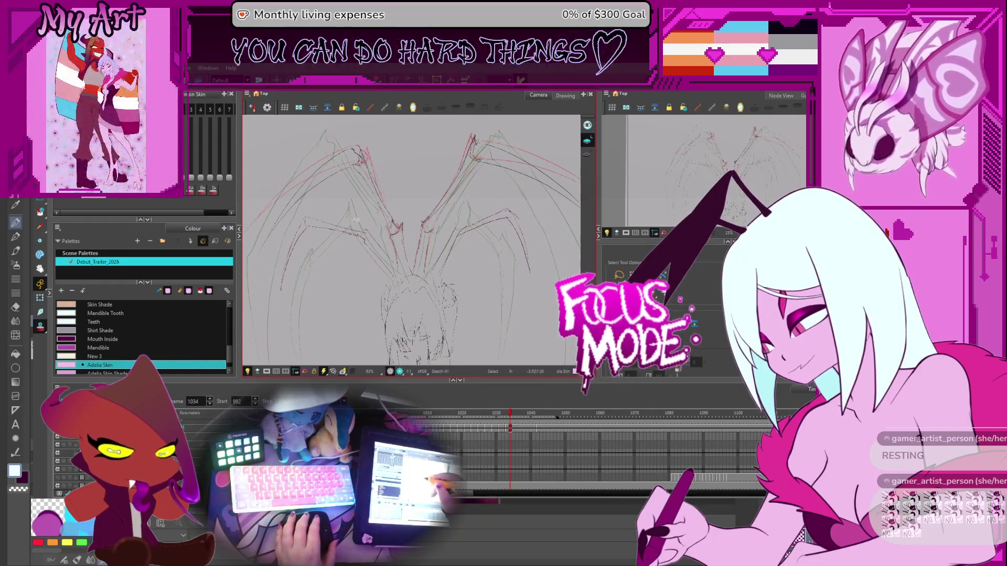
pyautogui.moveTo(320, 248); pyautogui.dragTo(334, 257)
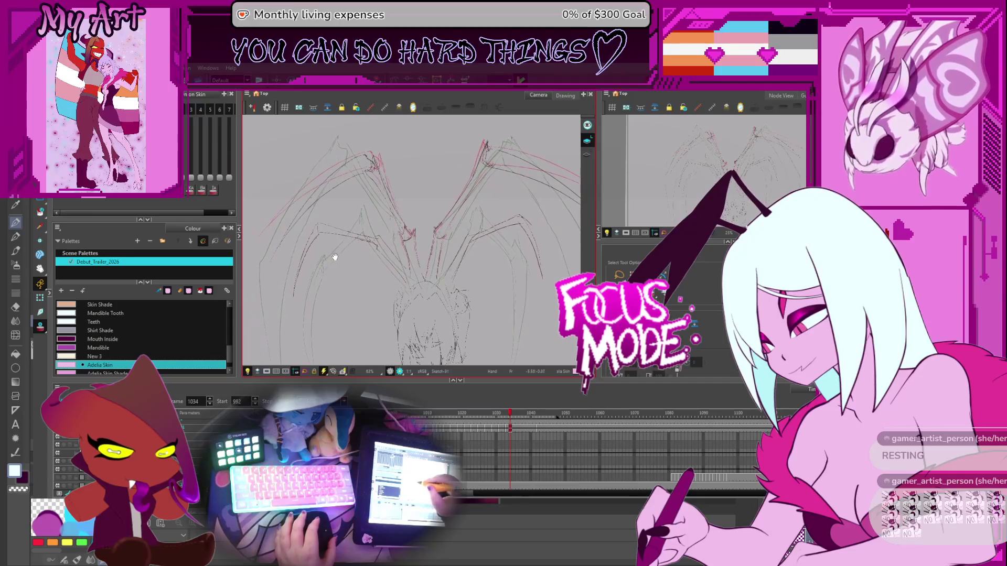
pyautogui.click(315, 250)
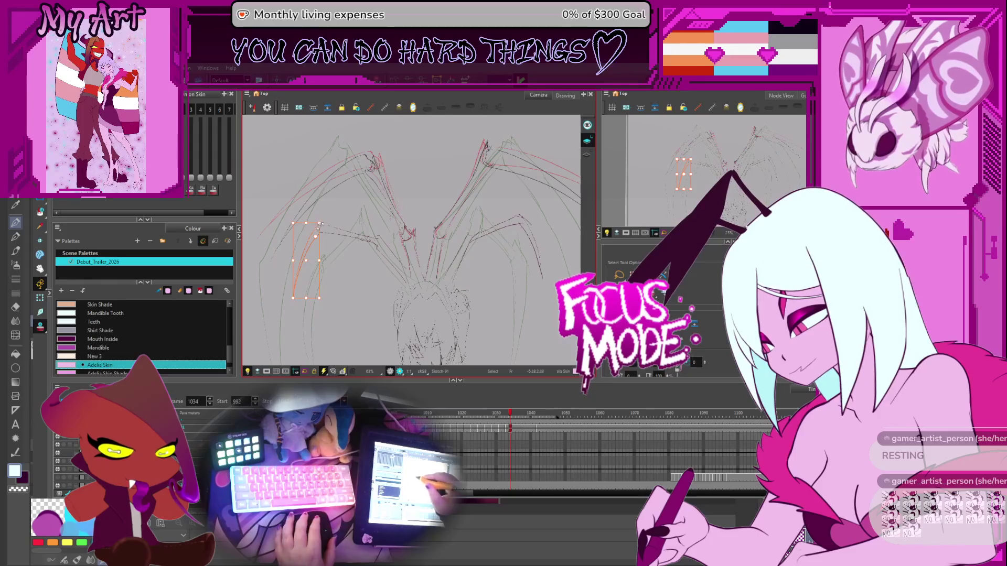
pyautogui.moveTo(328, 213)
pyautogui.mouseDown()
pyautogui.moveTo(320, 257)
pyautogui.moveTo(377, 237)
pyautogui.mouseUp()
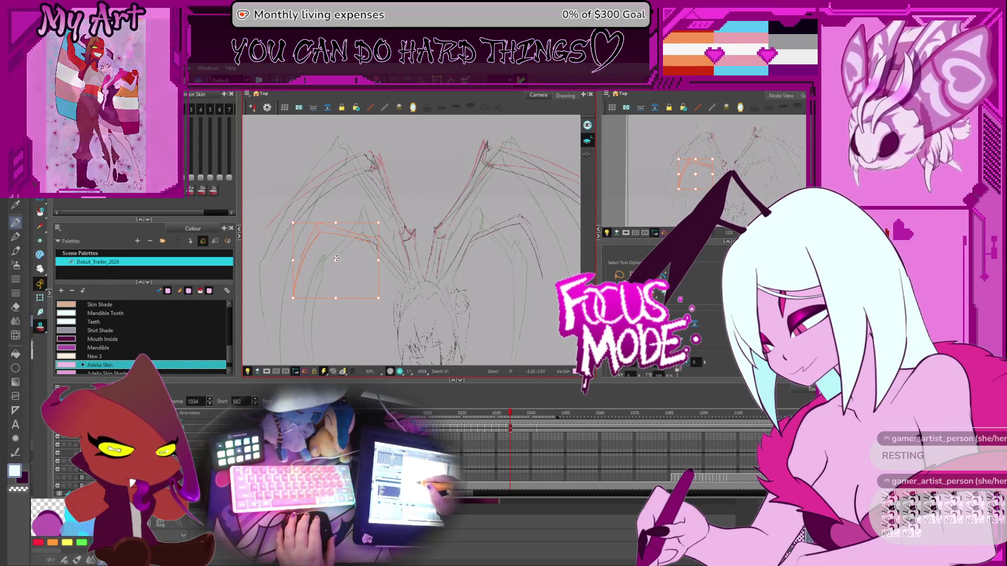
pyautogui.moveTo(322, 210); pyautogui.dragTo(373, 258)
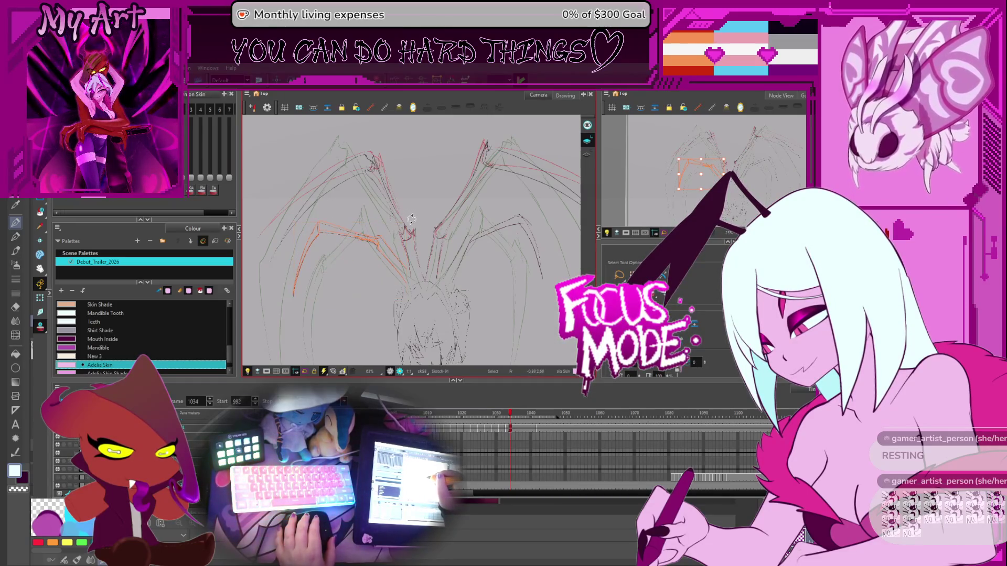
# - Select a right-wing leg stroke and nudge it slightly down
pyautogui.click(491, 249)
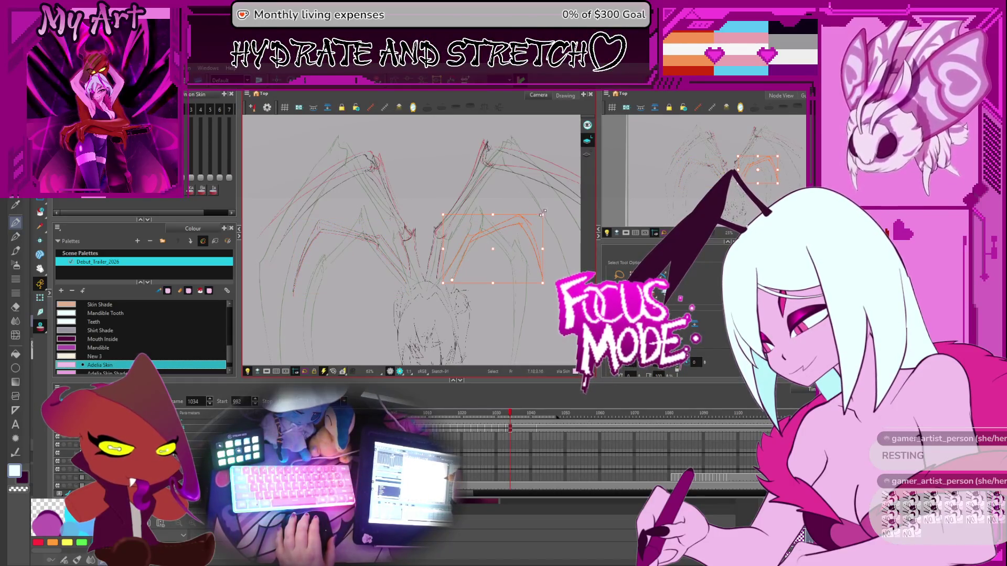
pyautogui.click(524, 232)
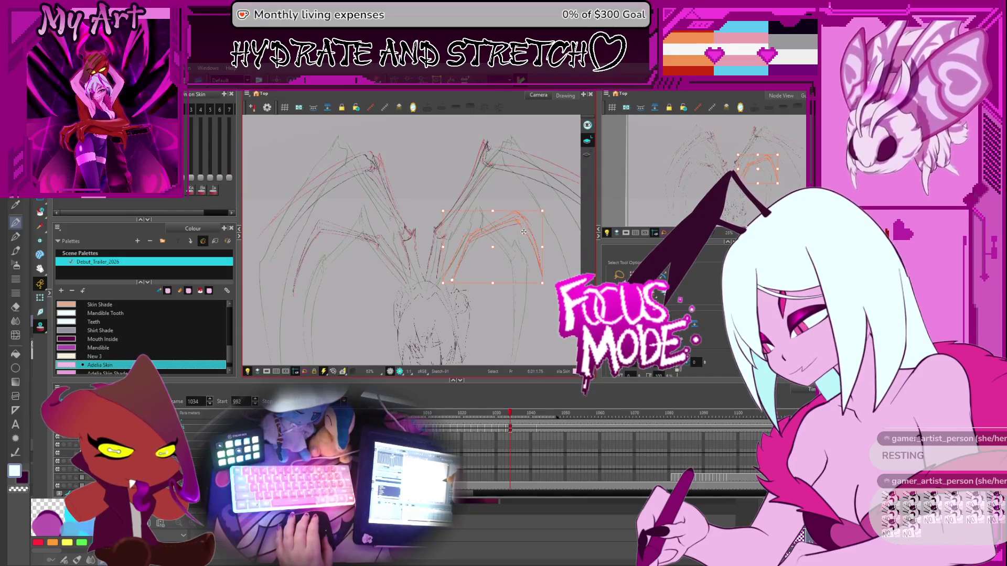
pyautogui.hotkey('alt', 's')
pyautogui.click(529, 208)
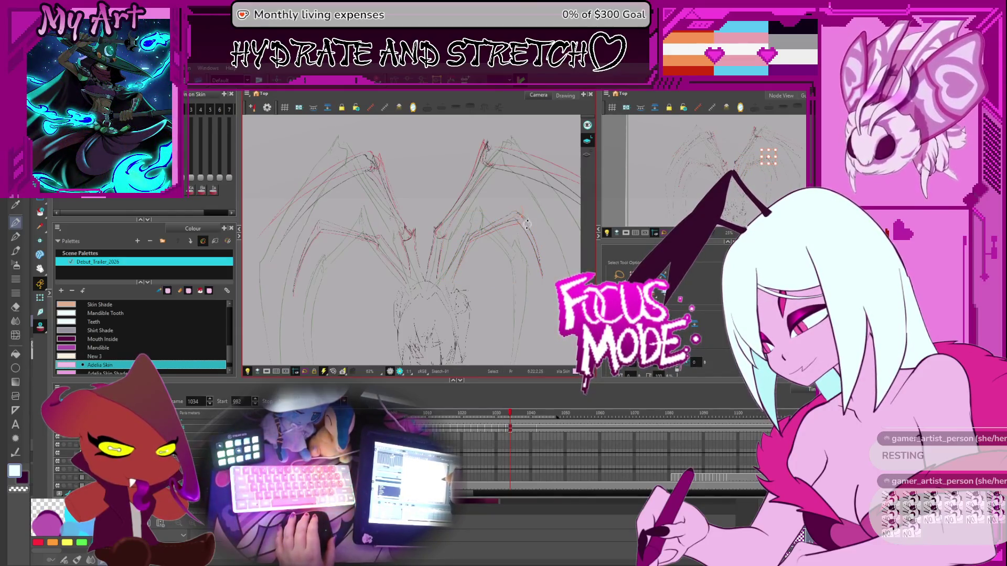
pyautogui.click(527, 225)
pyautogui.press('space')
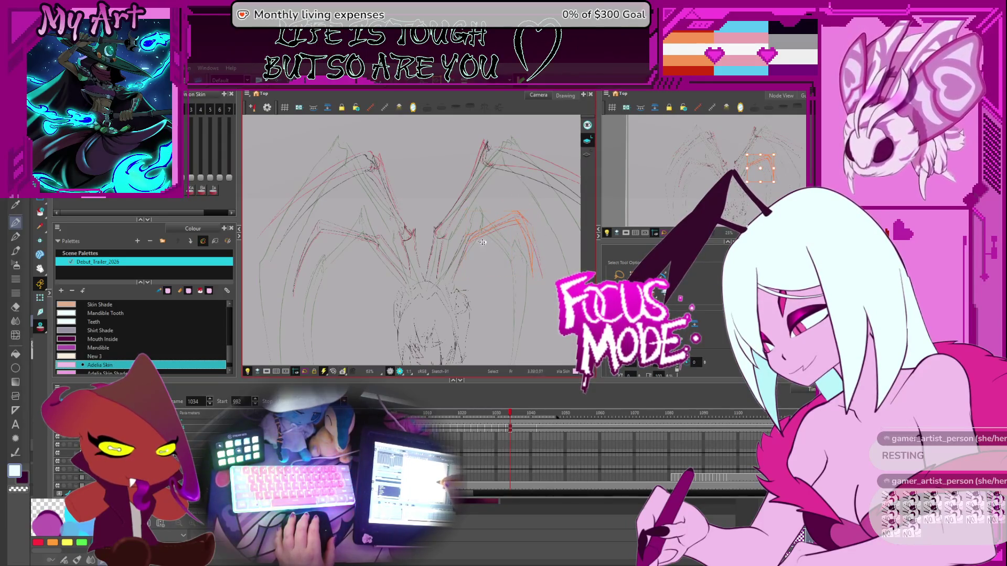
pyautogui.moveTo(536, 217)
pyautogui.mouseDown()
pyautogui.moveTo(420, 230)
pyautogui.moveTo(493, 227)
pyautogui.mouseUp()
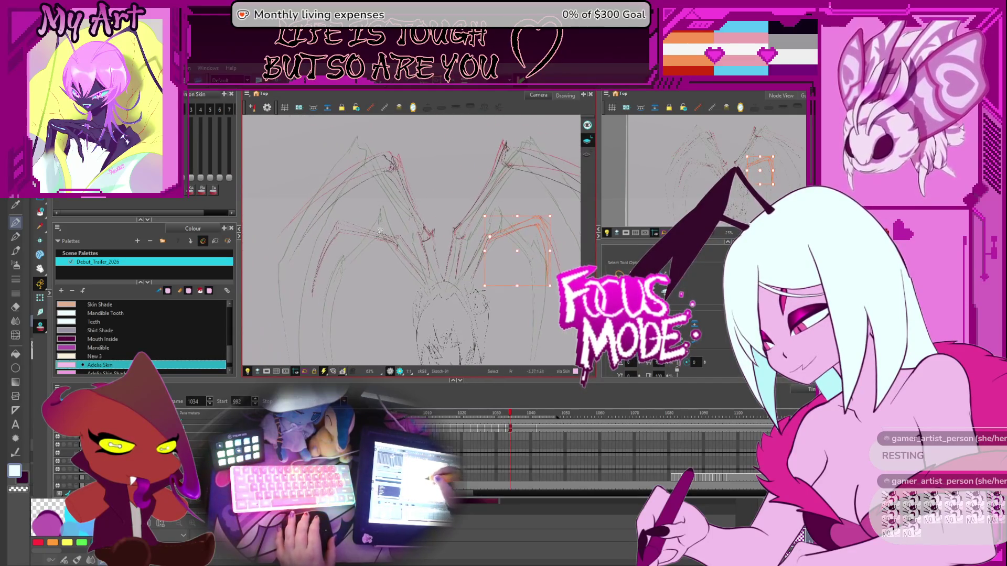
# - Reshape and reposition the left wing's lower leg stroke, then advance to frame 1035
pyautogui.click(339, 224)
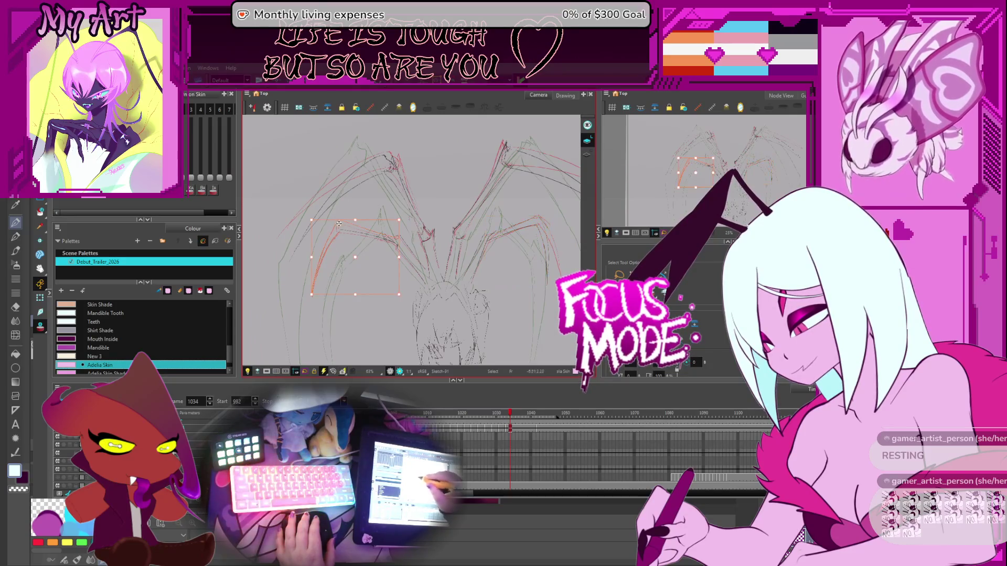
pyautogui.click(326, 255)
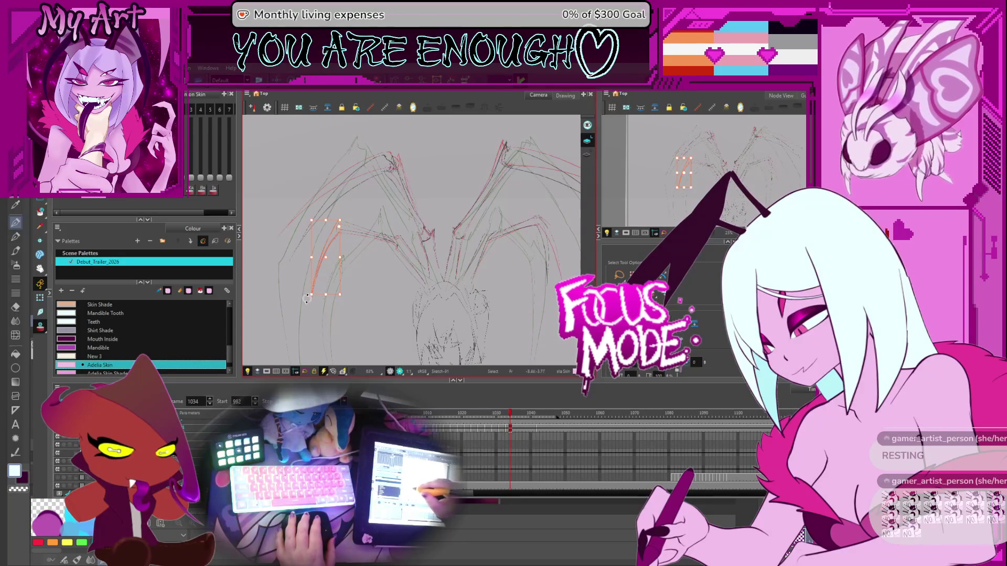
pyautogui.moveTo(302, 291); pyautogui.dragTo(352, 208)
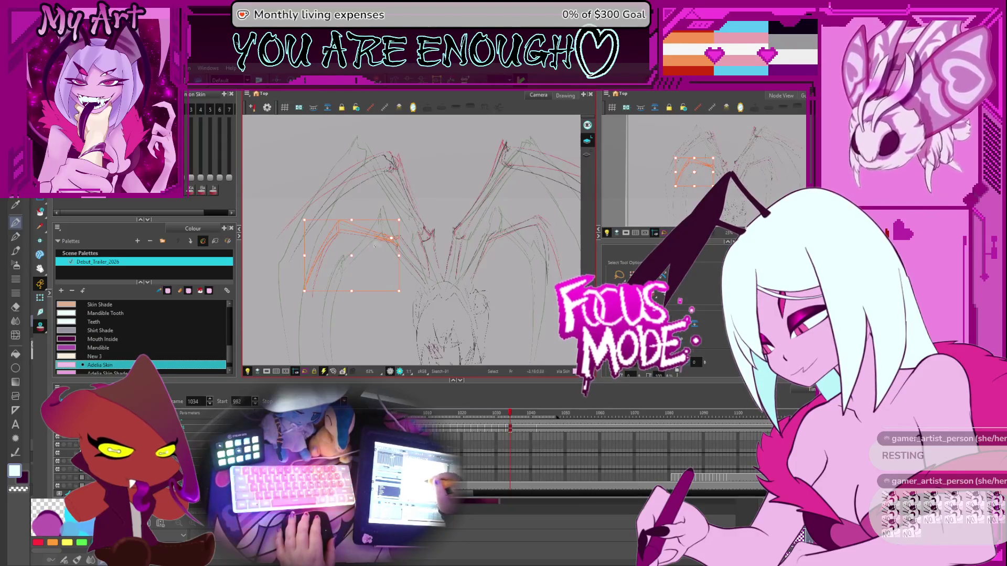
pyautogui.moveTo(299, 294); pyautogui.dragTo(299, 291)
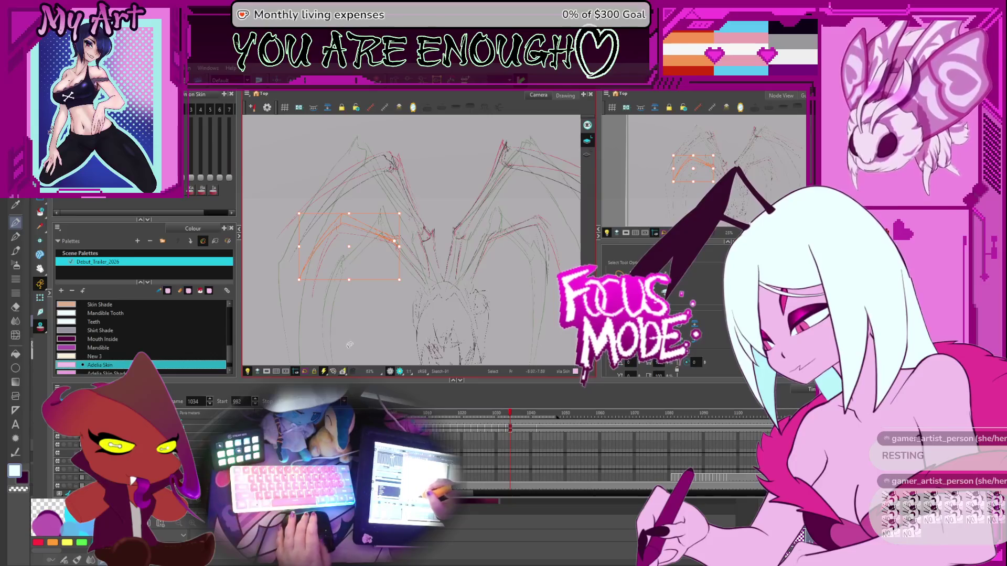
pyautogui.press('.')
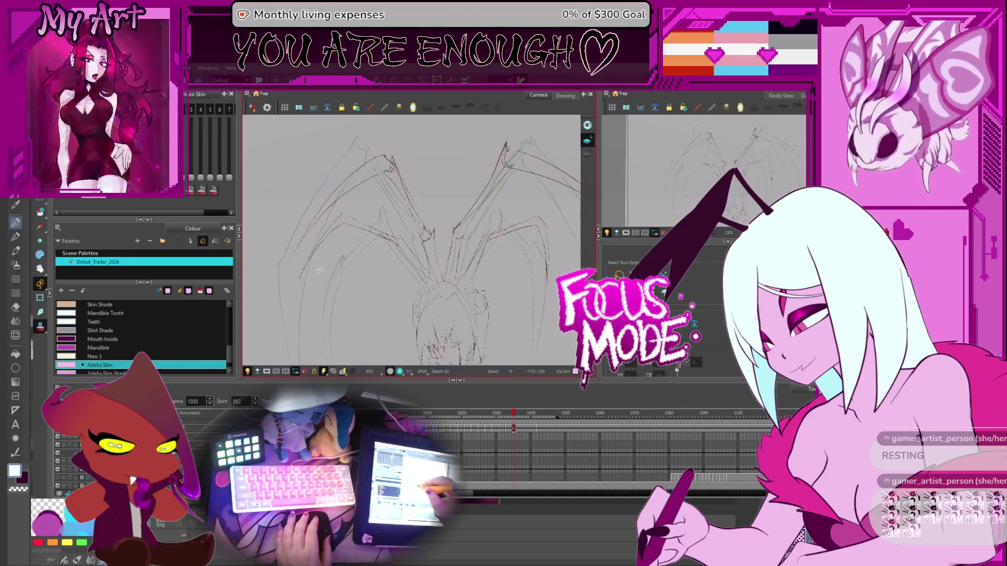
pyautogui.moveTo(332, 238); pyautogui.dragTo(331, 249)
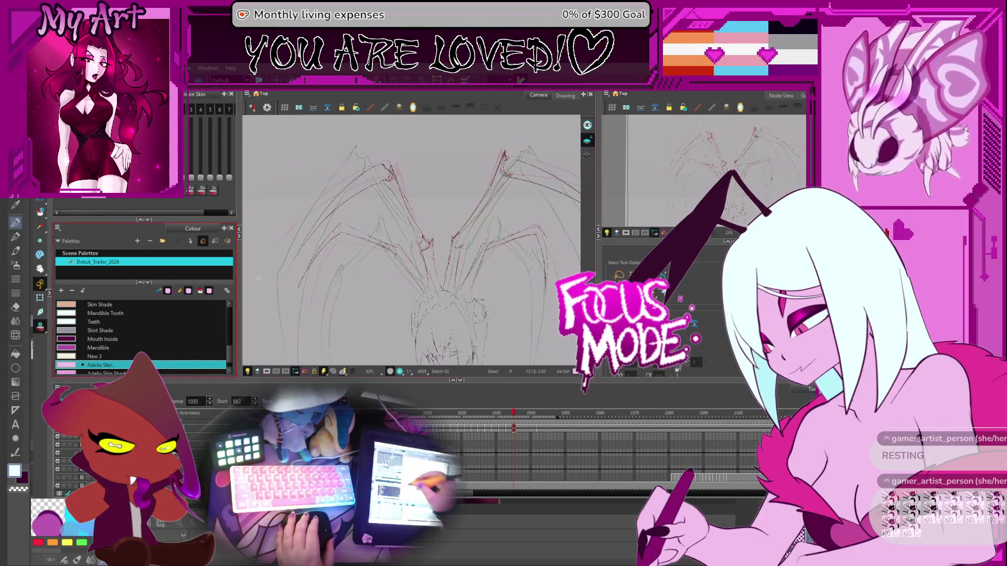
# - Move a left leg stroke further left and add its neighbouring stroke to the selection
pyautogui.press('space')
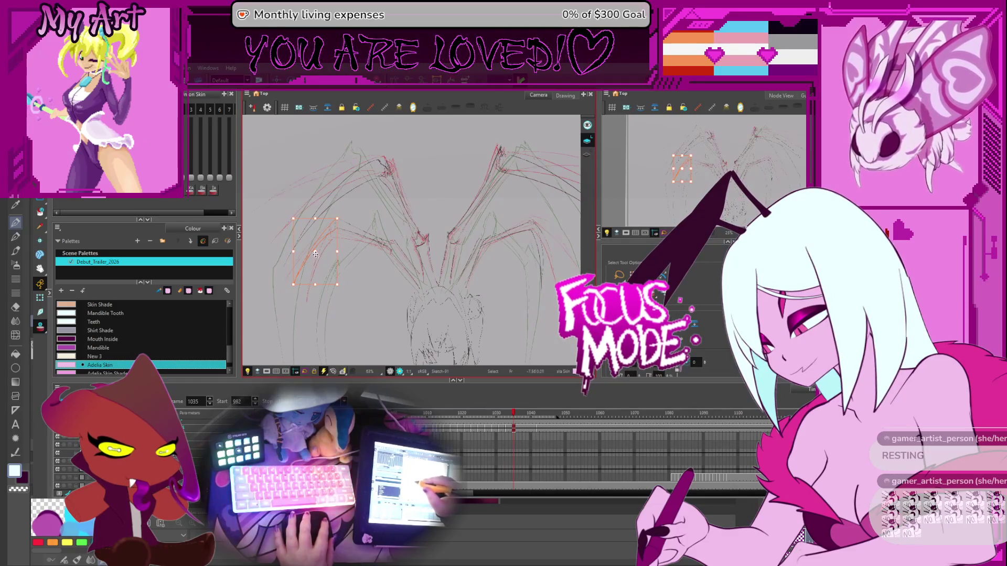
pyautogui.press('Escape')
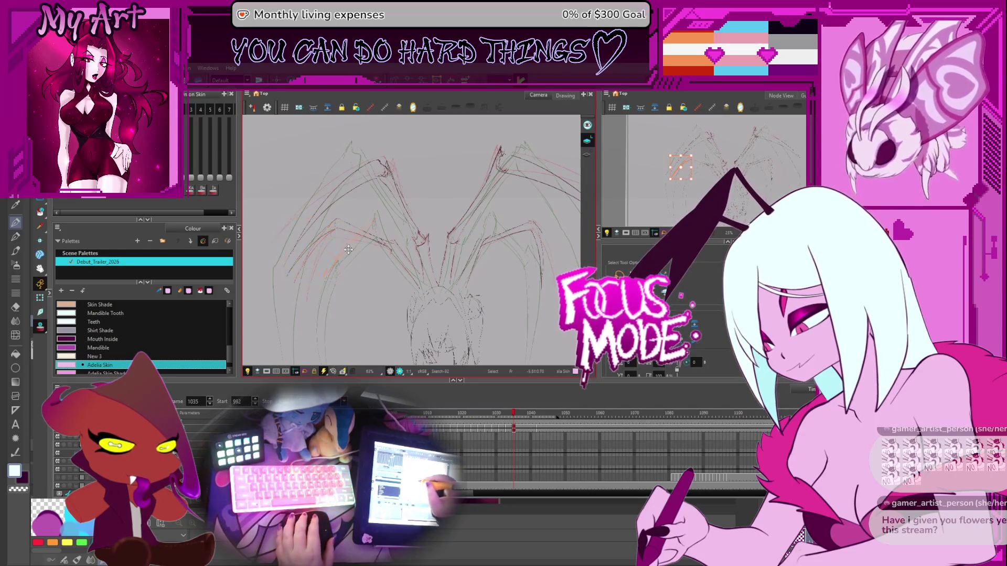
pyautogui.moveTo(342, 243); pyautogui.dragTo(310, 242)
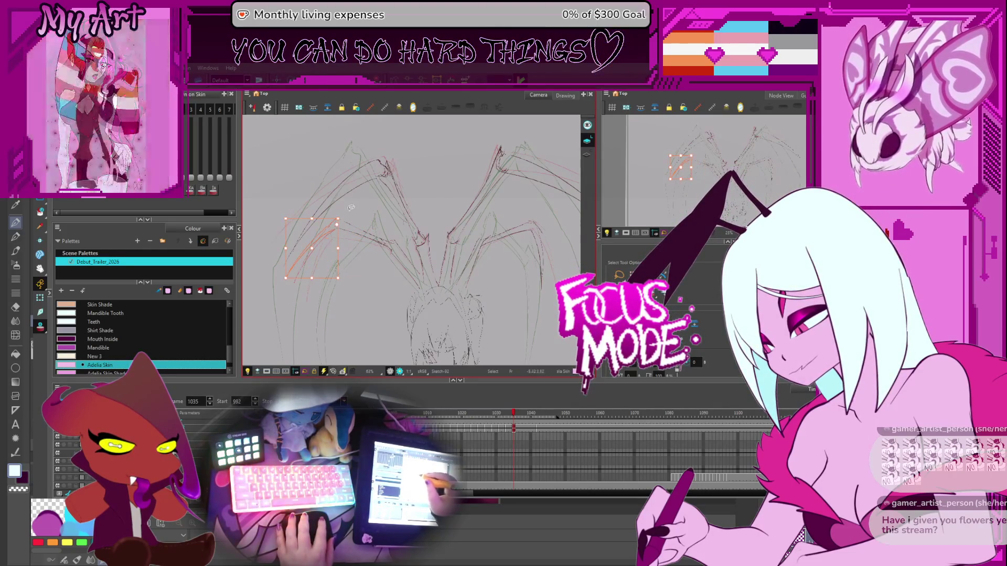
pyautogui.keyDown('shift'); pyautogui.click(367, 236); pyautogui.keyUp('shift')
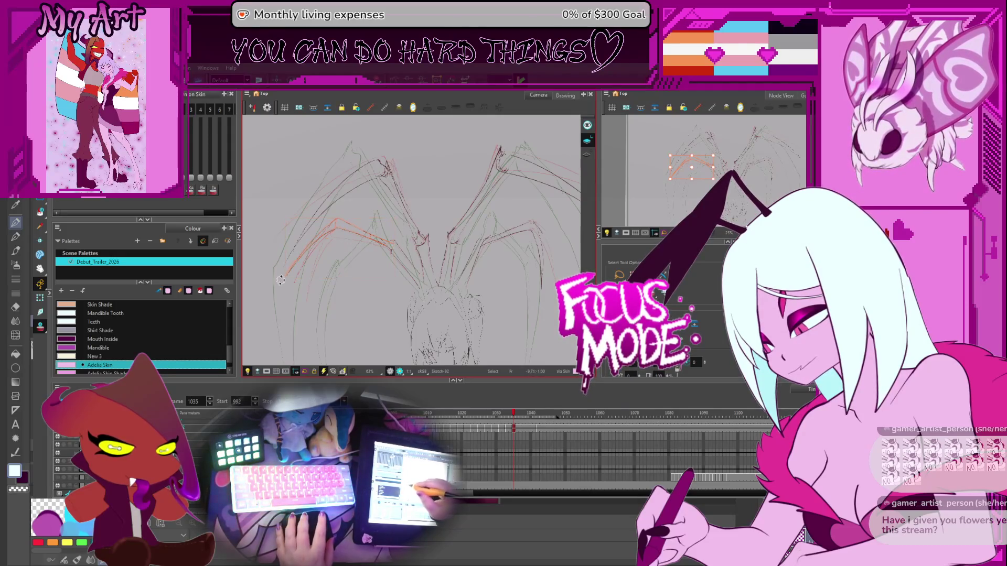
# - Stretch two right-side leg strokes wider and flatter, zooming in and out to check
pyautogui.moveTo(532, 301); pyautogui.dragTo(511, 307)
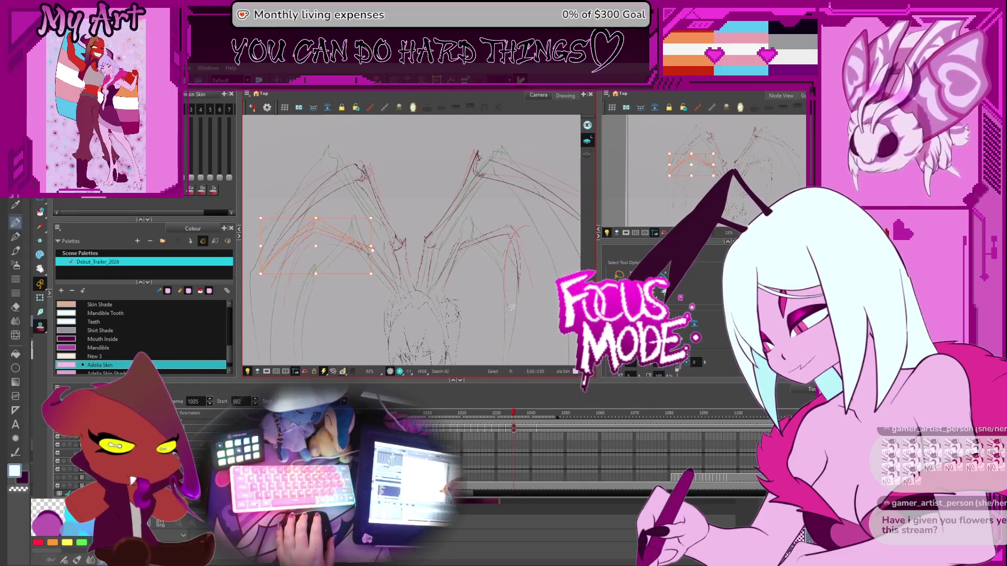
pyautogui.click(511, 257)
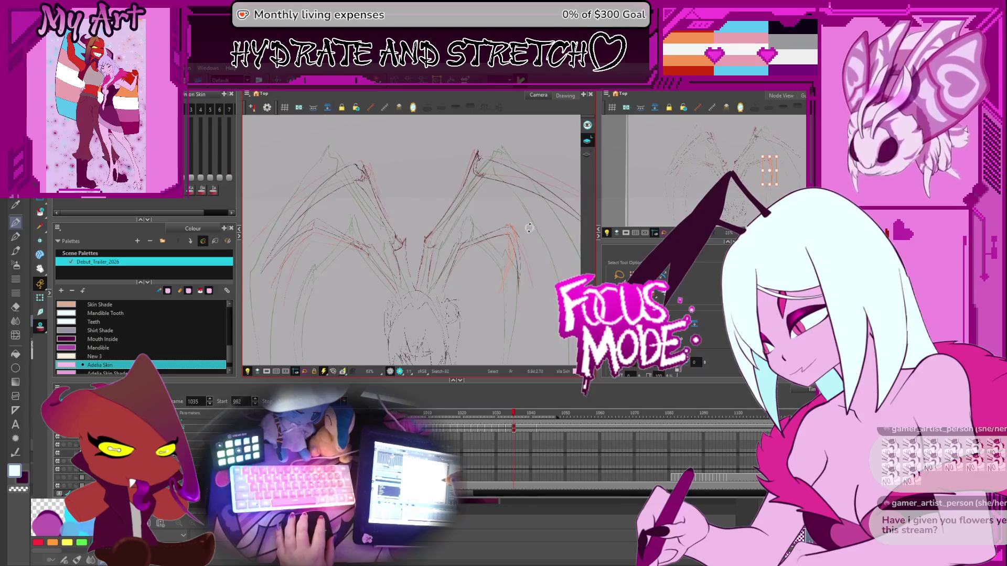
pyautogui.keyDown('shift'); pyautogui.click(478, 255); pyautogui.keyUp('shift')
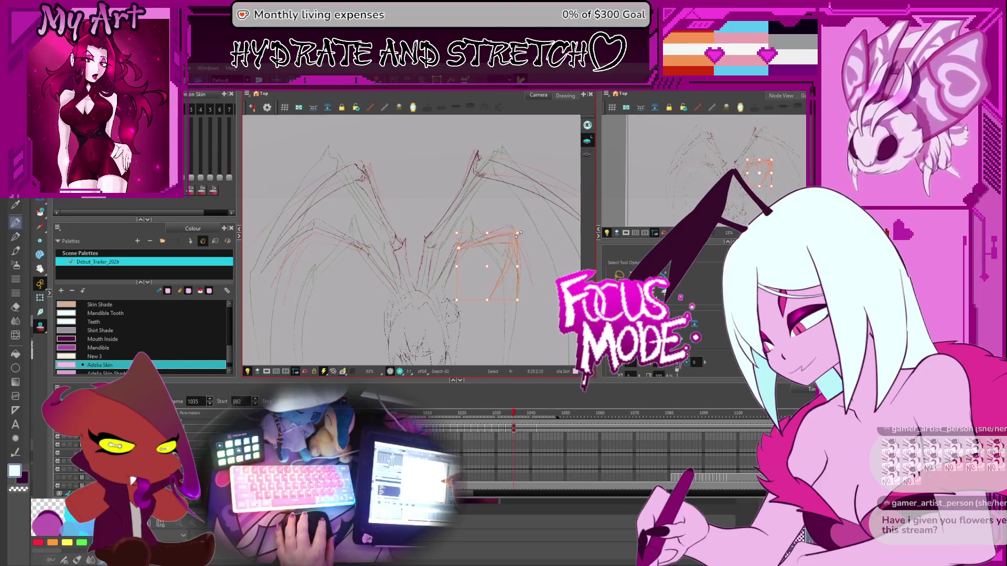
pyautogui.moveTo(507, 244); pyautogui.dragTo(509, 248)
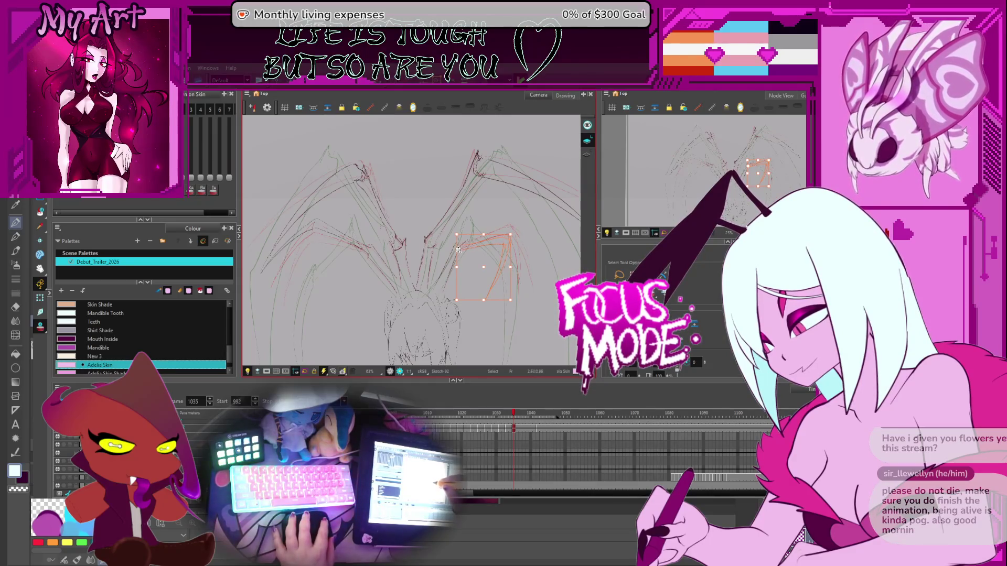
pyautogui.moveTo(466, 256); pyautogui.dragTo(469, 245)
pyautogui.press('2')
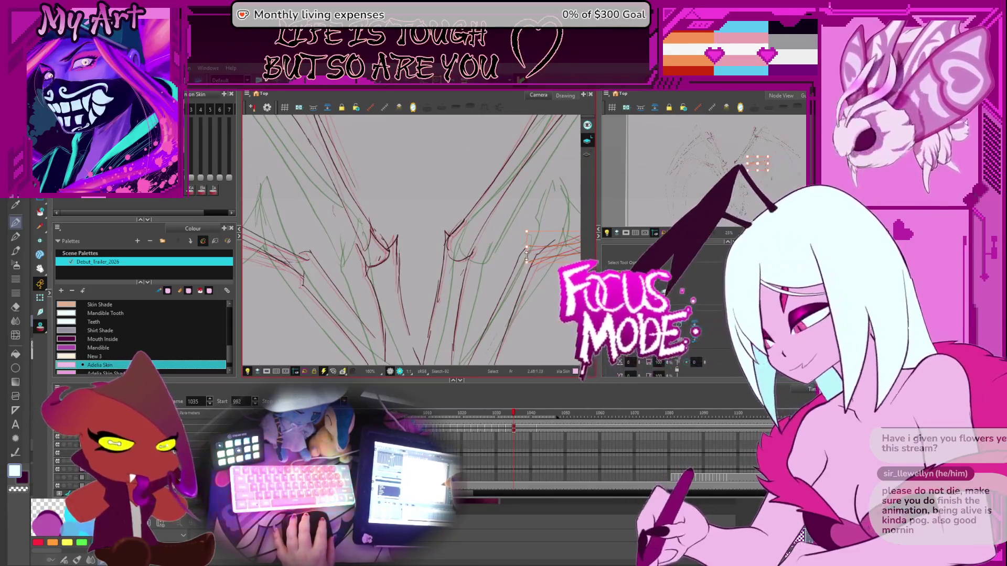
pyautogui.press('1')
pyautogui.press('1')
pyautogui.press('1')
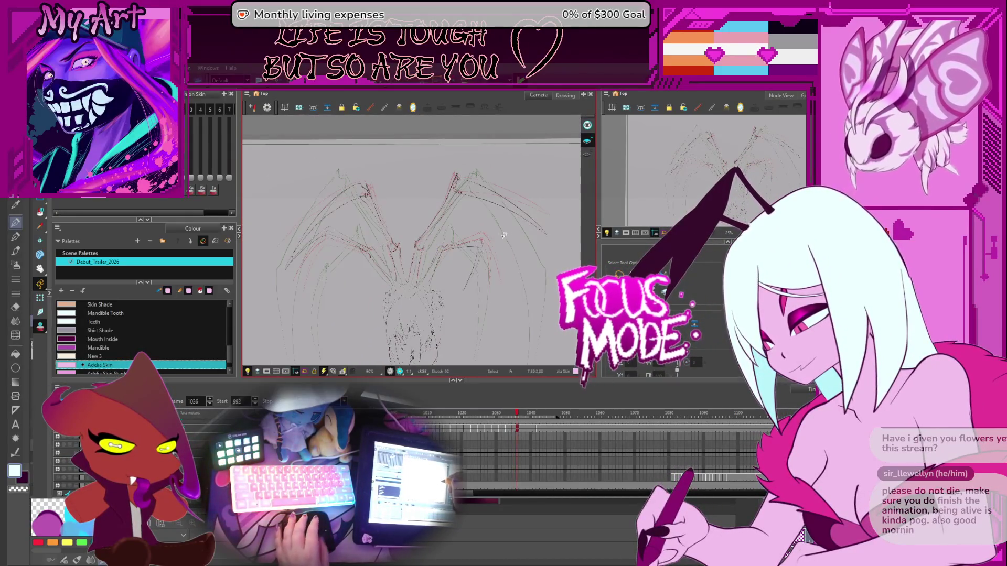
# - On frame 1036, zoom in and resize the right wing's leg strokes into a new pose
pyautogui.press('.')
pyautogui.press('2')
pyautogui.moveTo(478, 263); pyautogui.dragTo(479, 248)
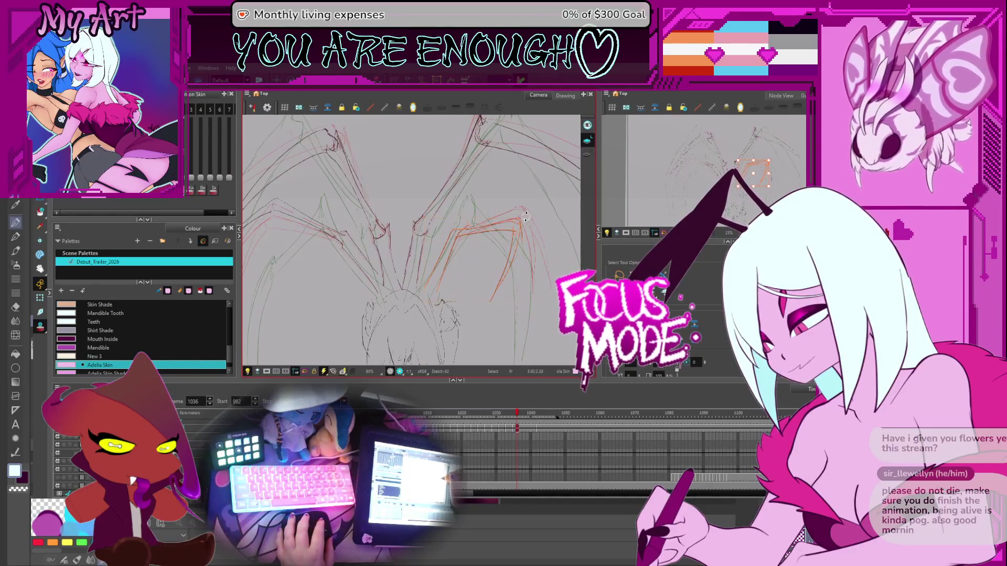
pyautogui.moveTo(523, 215); pyautogui.dragTo(521, 216)
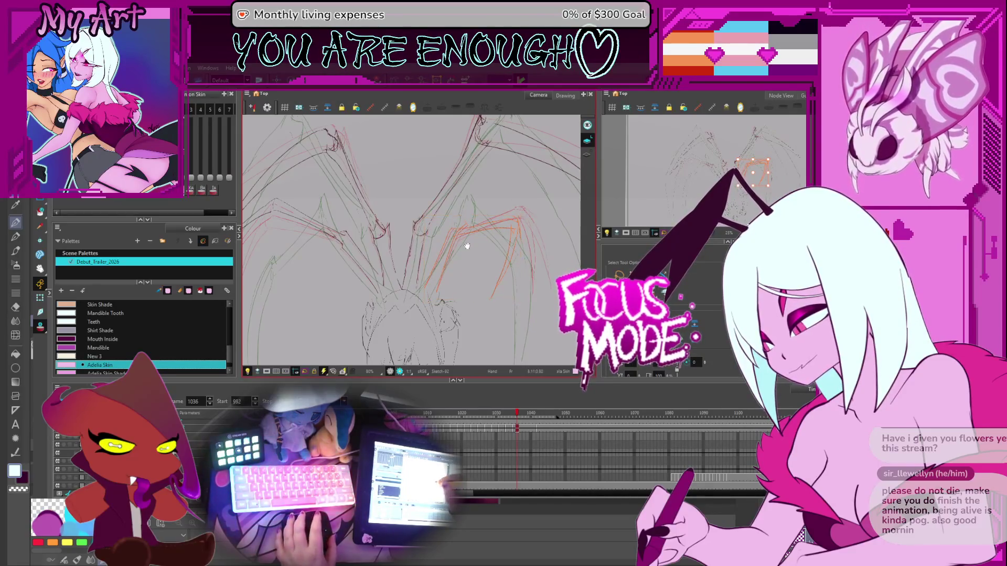
pyautogui.moveTo(467, 246); pyautogui.dragTo(476, 251)
pyautogui.scroll(-1, 487, 215)
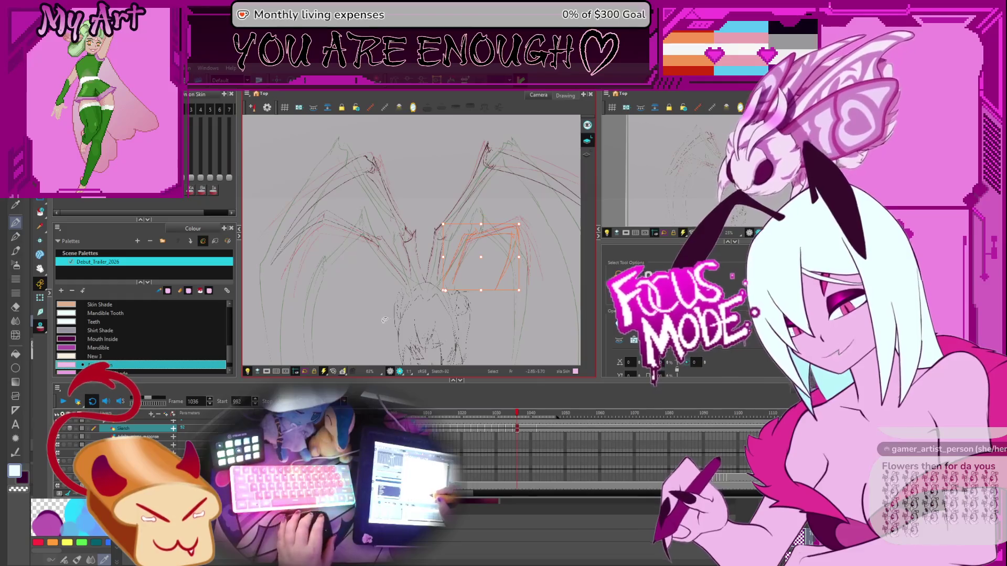
pyautogui.moveTo(378, 318); pyautogui.dragTo(360, 300)
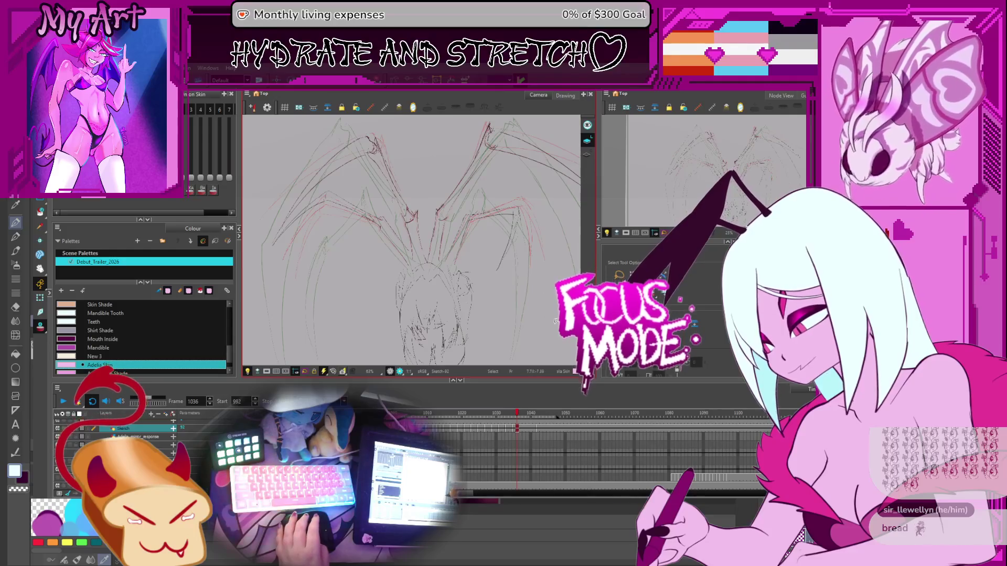
# - Go to frame 1037, step back to compare earlier poses, then return to 1037
pyautogui.moveTo(536, 341); pyautogui.dragTo(510, 282)
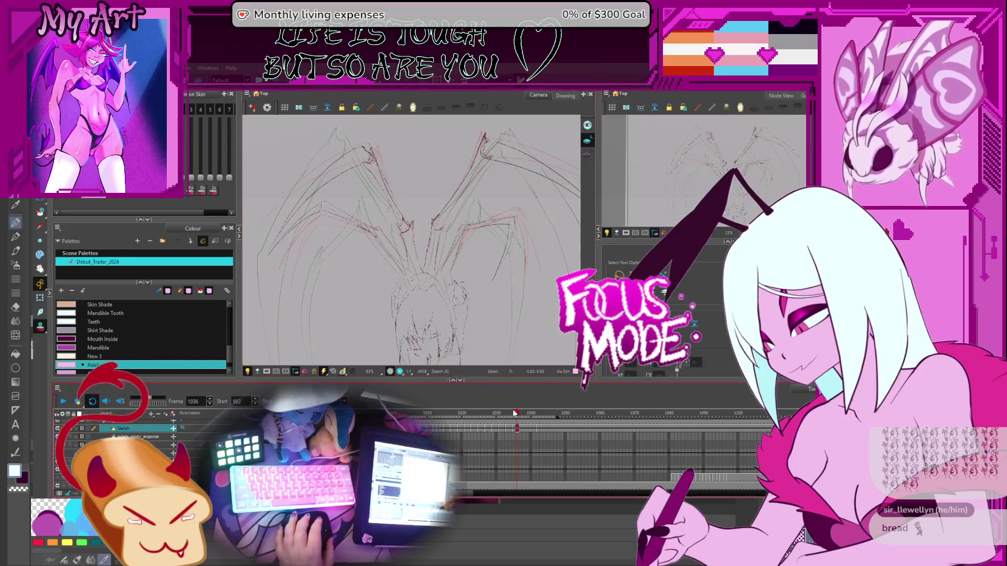
pyautogui.click(526, 430)
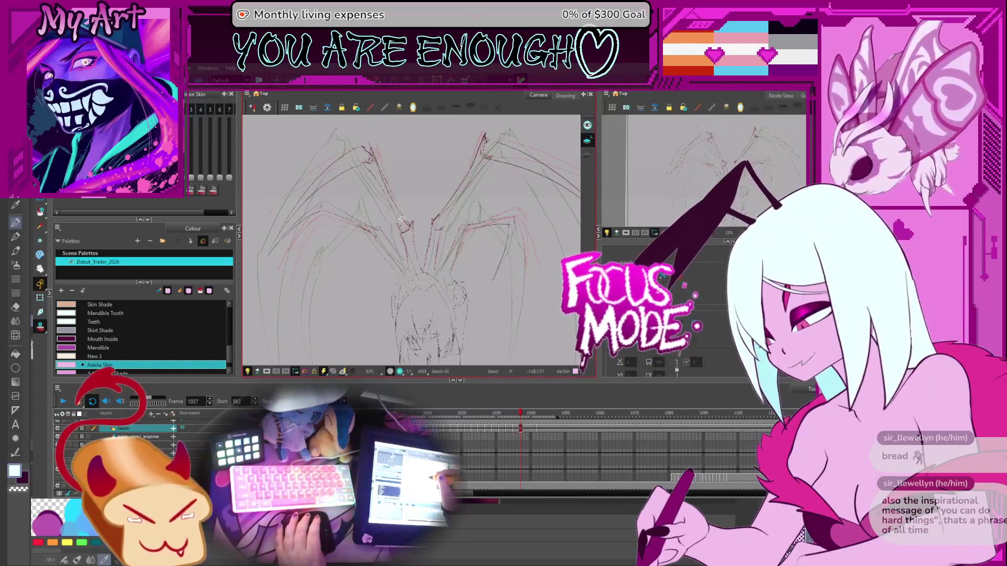
pyautogui.press(',')
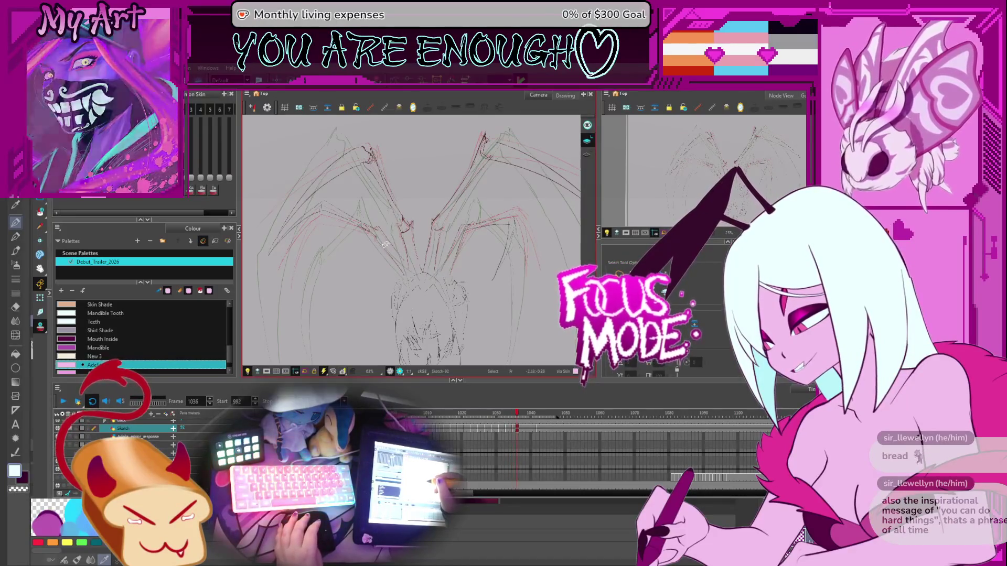
pyautogui.press(',')
pyautogui.press(',')
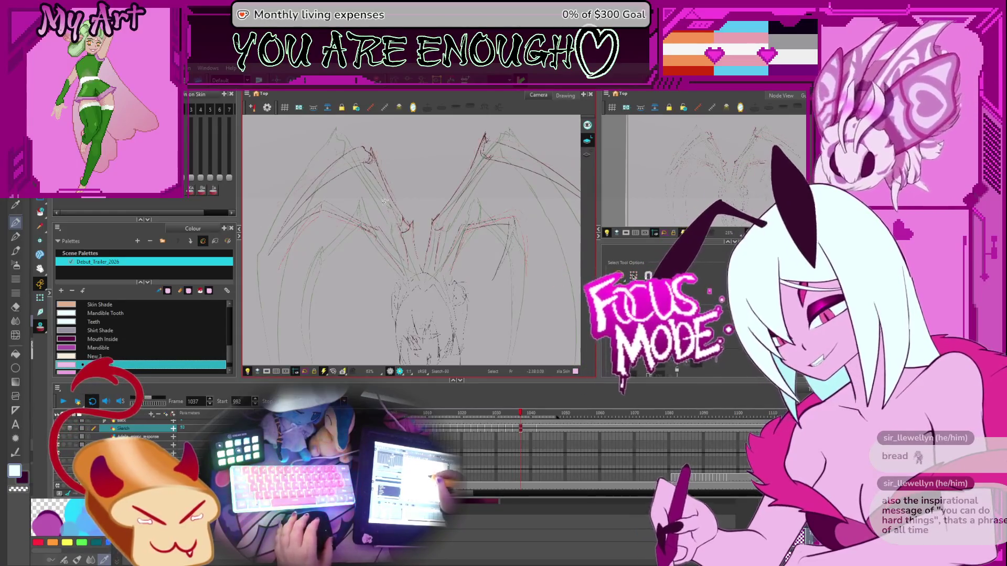
pyautogui.press('.')
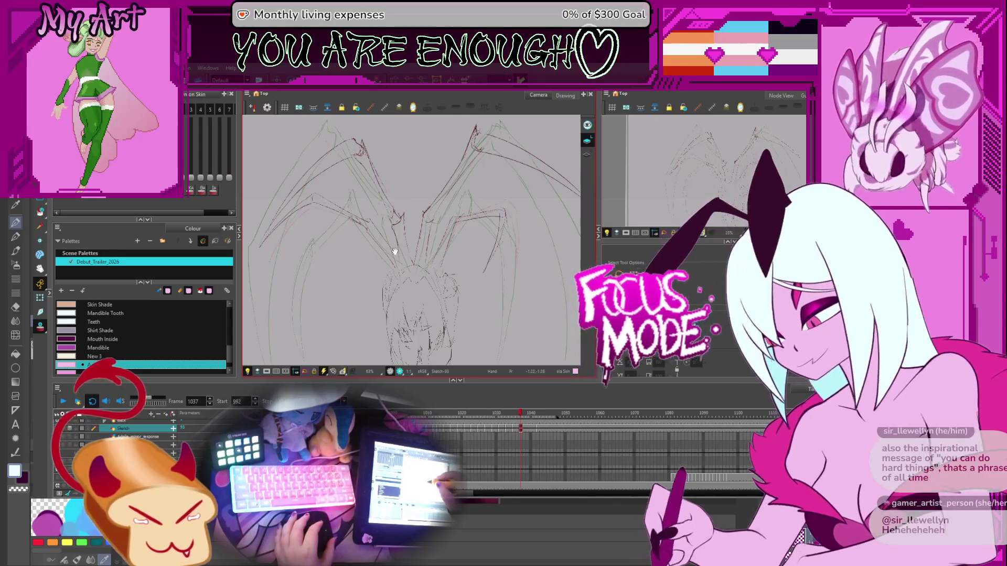
# - Draw a new curved leg stroke, then move and shrink it into place
pyautogui.moveTo(436, 266); pyautogui.dragTo(447, 280)
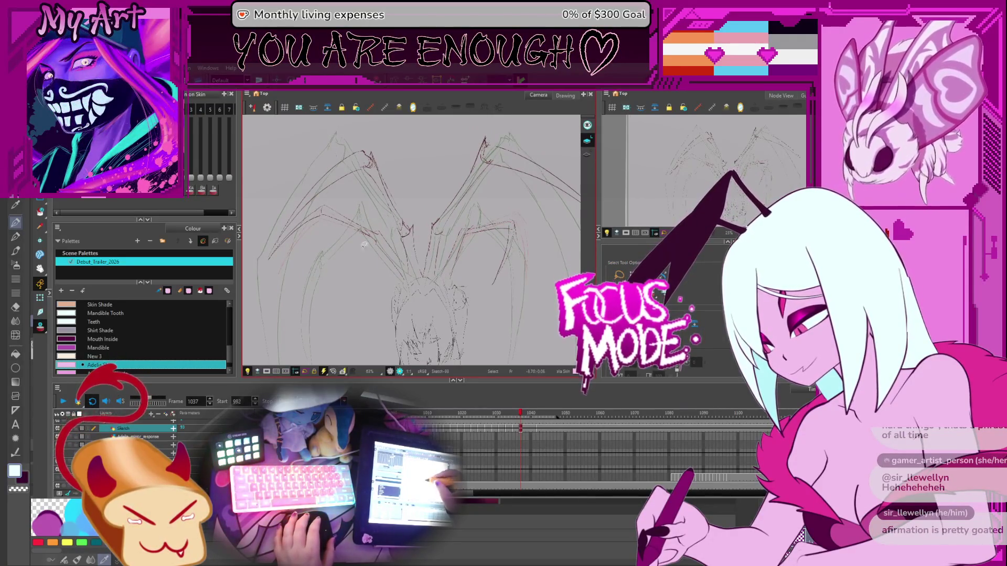
pyautogui.moveTo(304, 225); pyautogui.dragTo(301, 245)
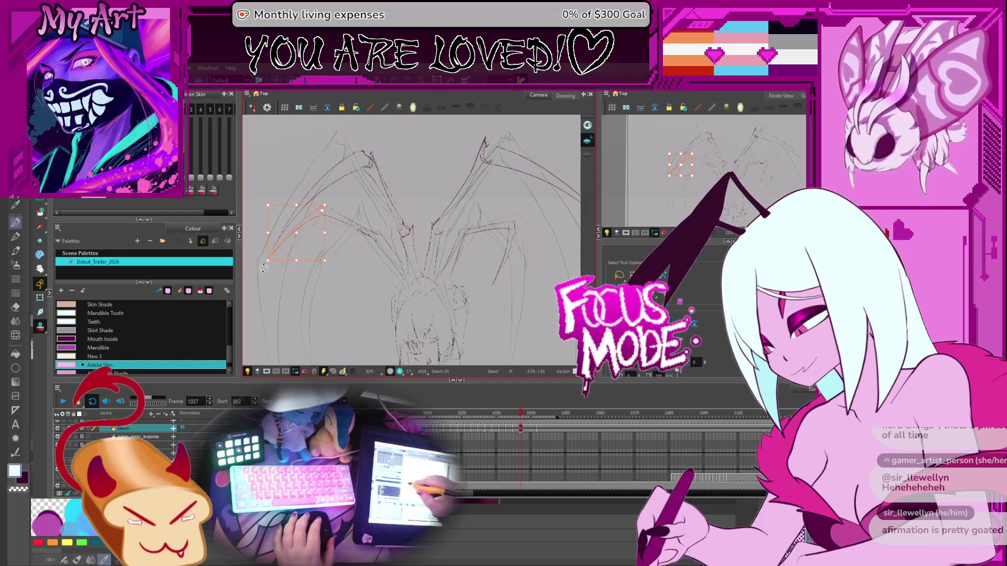
pyautogui.moveTo(265, 266); pyautogui.dragTo(291, 278)
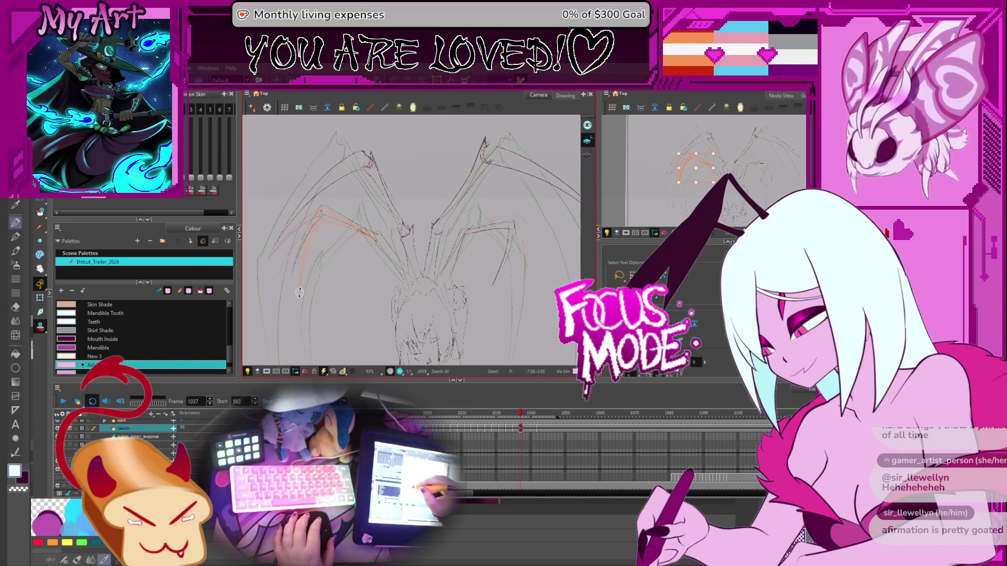
# - Move the left wing's leg strokes down and right, and narrow and reposition the right wing strokes
pyautogui.moveTo(306, 303); pyautogui.dragTo(370, 241)
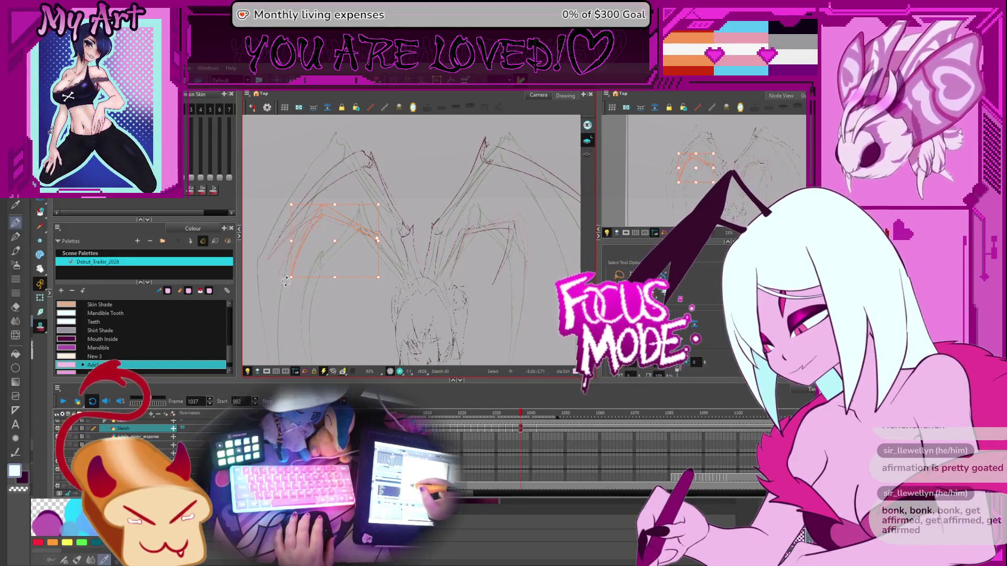
pyautogui.moveTo(286, 282); pyautogui.dragTo(301, 313)
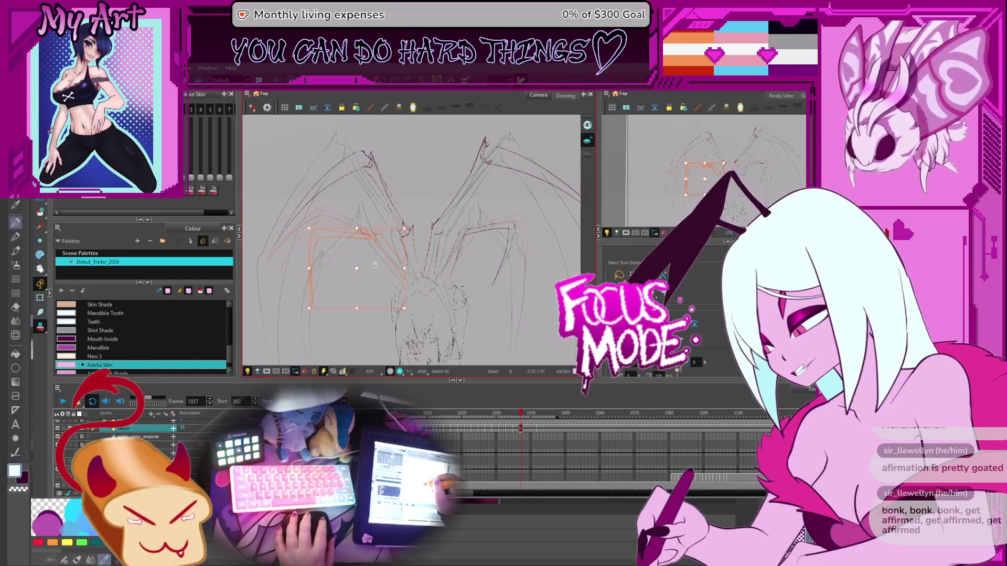
pyautogui.click(313, 284)
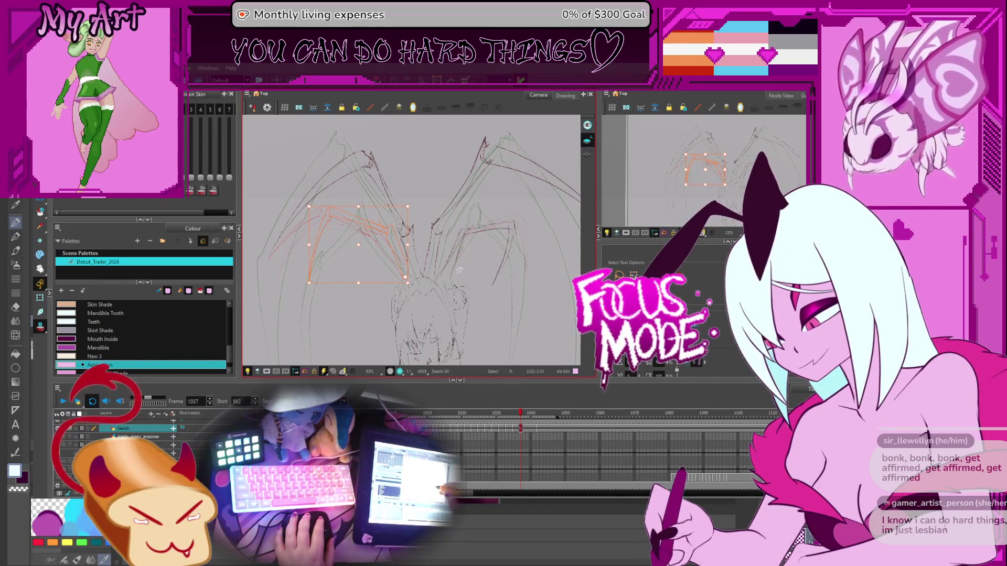
pyautogui.click(502, 253)
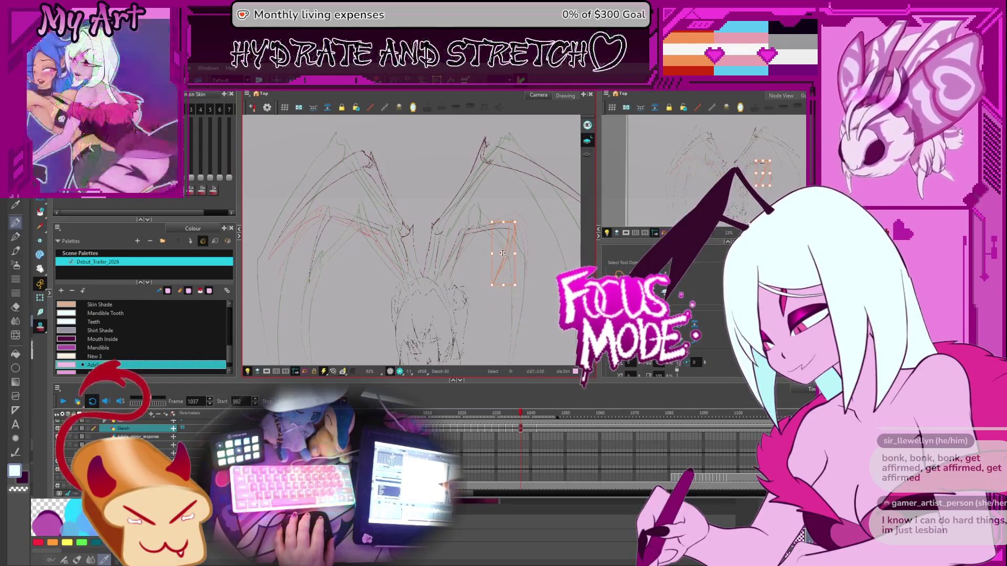
pyautogui.press('Escape')
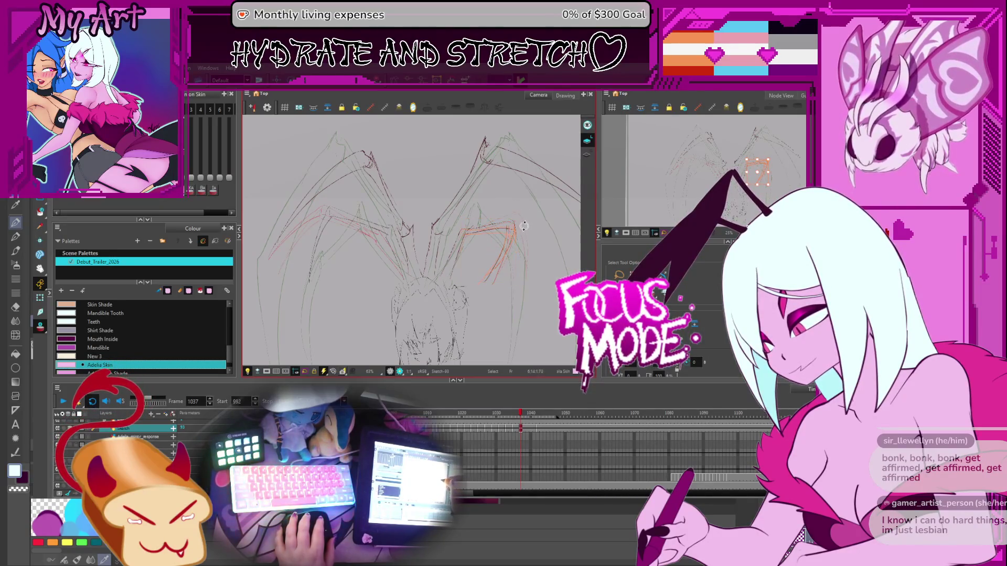
pyautogui.press('Escape')
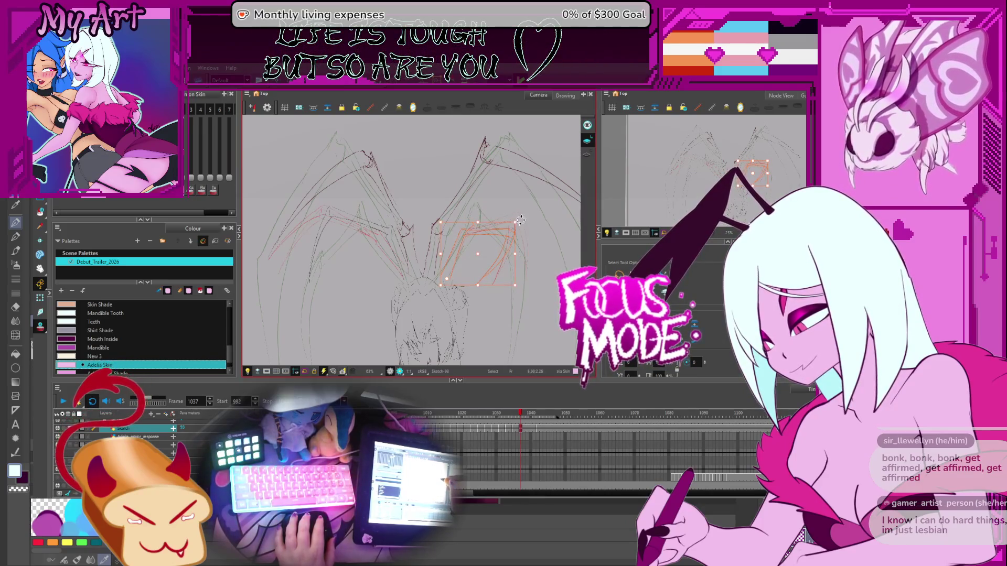
pyautogui.moveTo(520, 220); pyautogui.dragTo(521, 230)
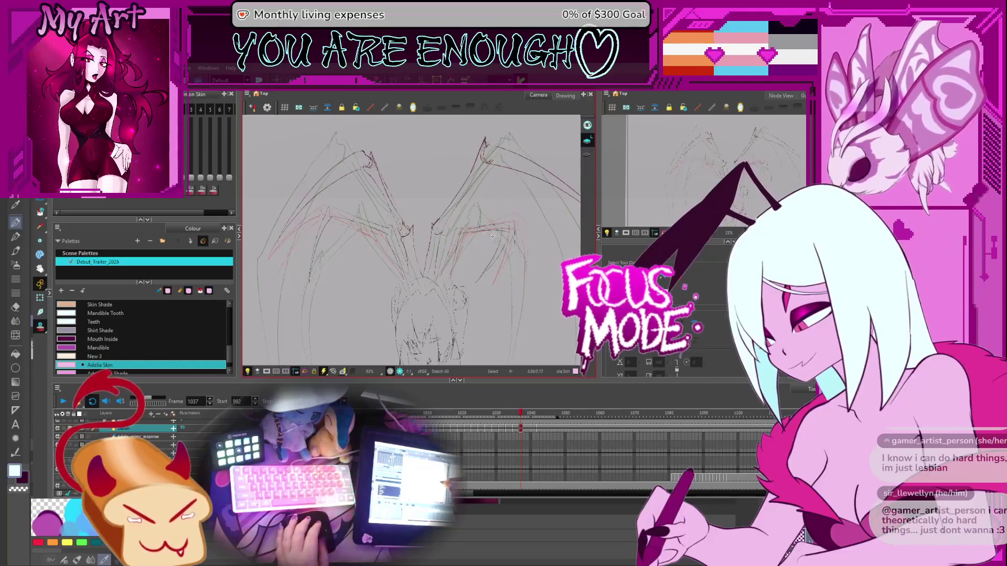
pyautogui.press(',')
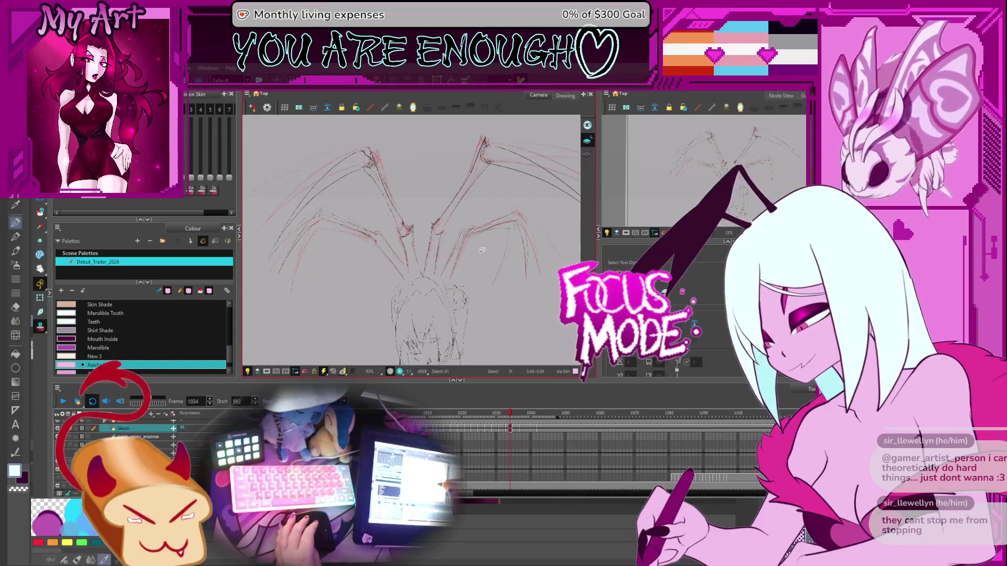
pyautogui.press(',')
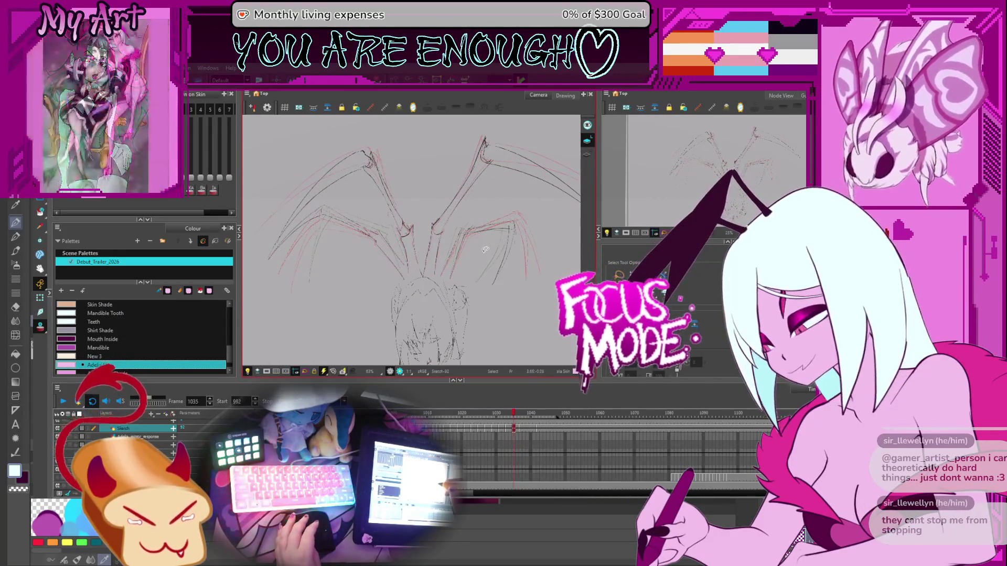
pyautogui.press(',')
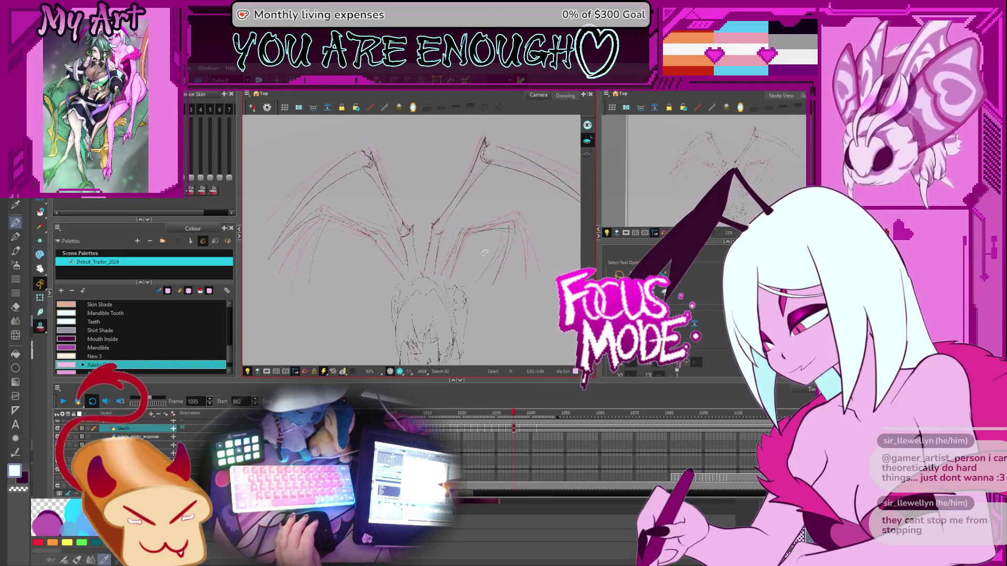
pyautogui.press(',')
pyautogui.press('.')
pyautogui.press('.')
pyautogui.press(',')
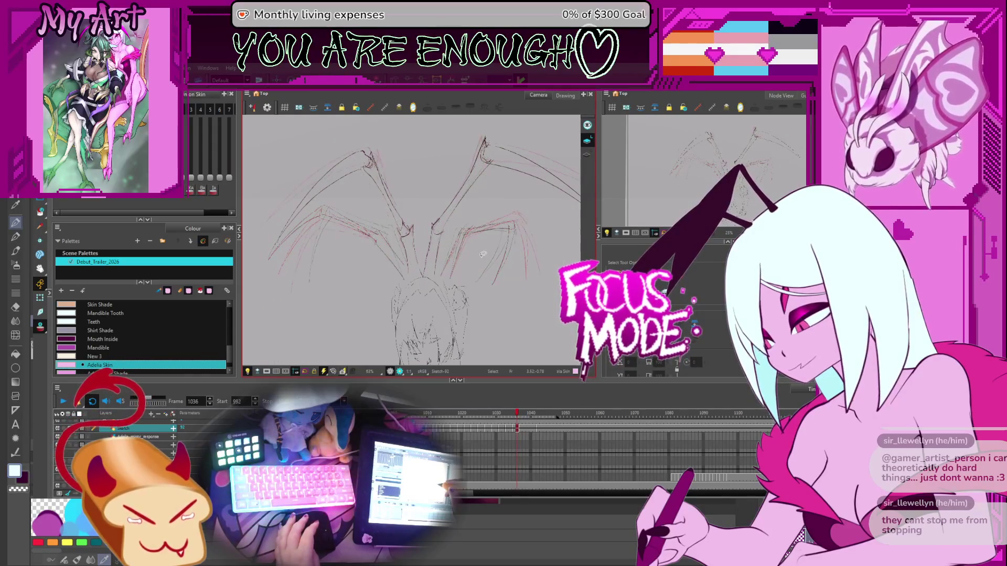
pyautogui.press('.')
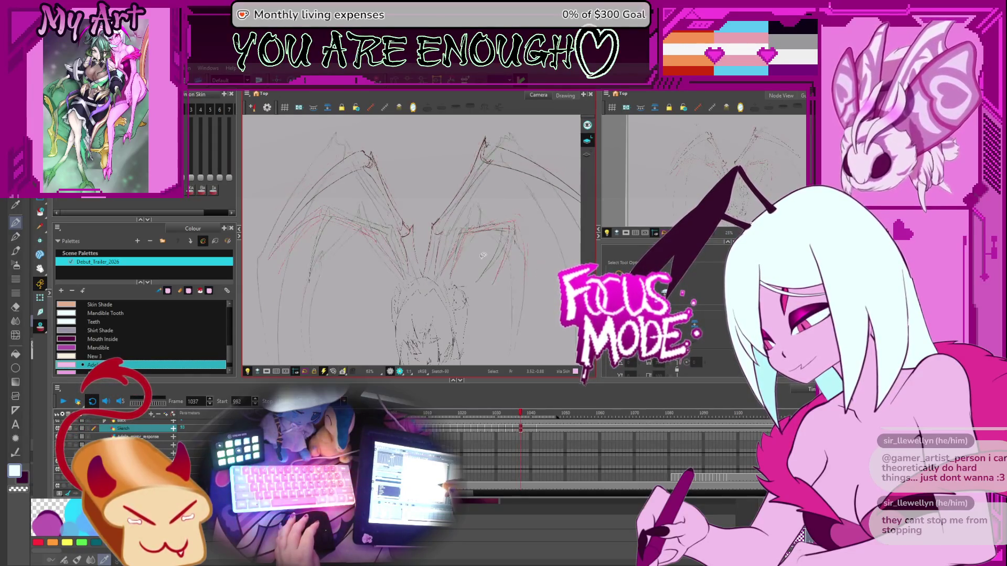
pyautogui.moveTo(481, 256)
pyautogui.mouseDown()
pyautogui.moveTo(410, 283)
pyautogui.moveTo(408, 267)
pyautogui.mouseUp()
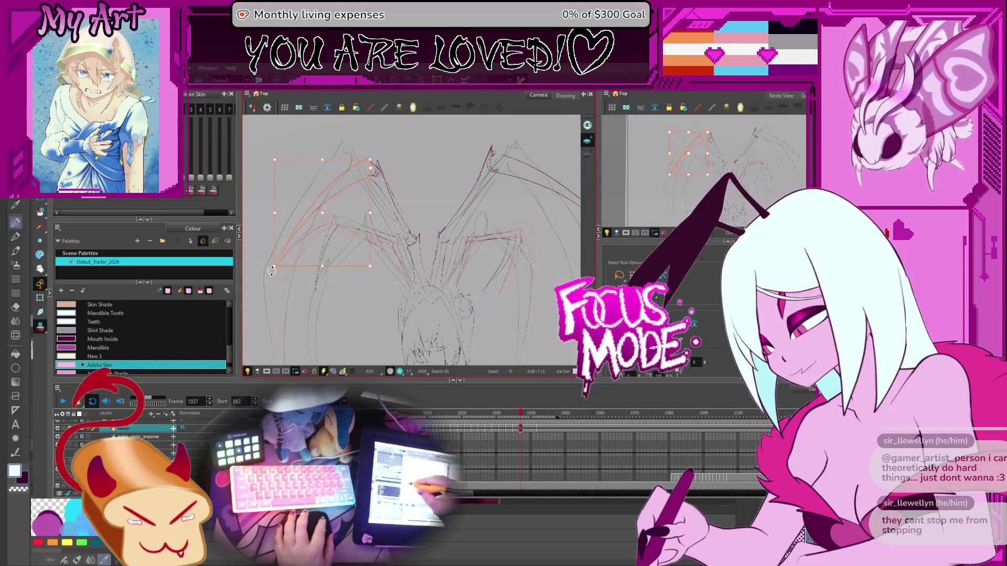
# - Draw a new curved stroke on the left wing and select the orange left wing stroke
pyautogui.click(308, 299)
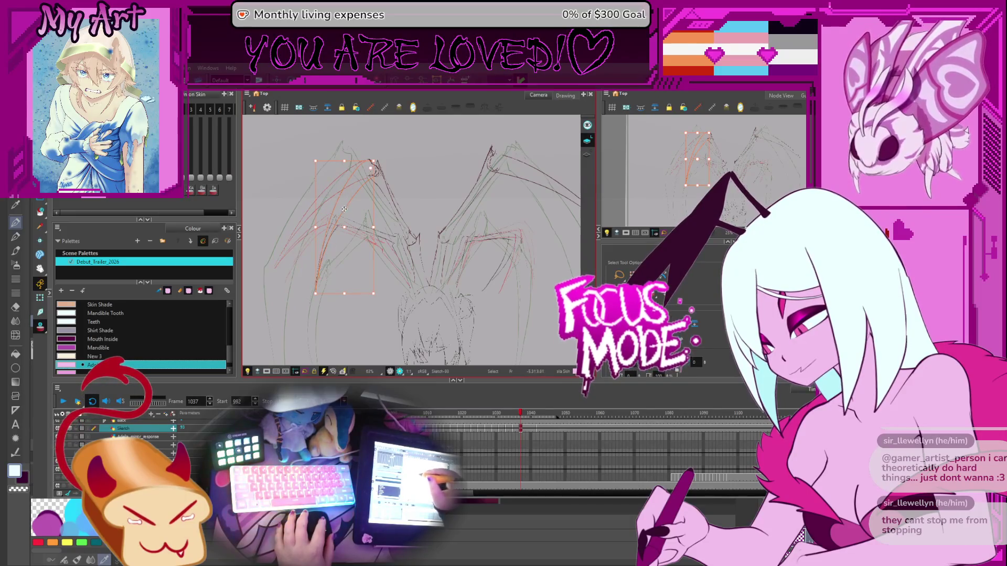
pyautogui.click(378, 175)
pyautogui.moveTo(369, 143); pyautogui.dragTo(370, 213)
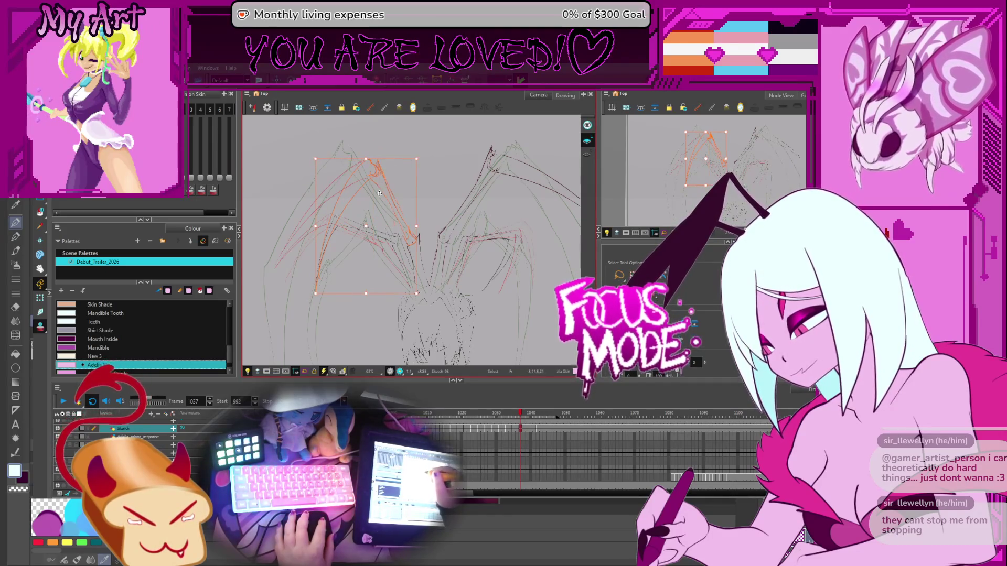
pyautogui.click(311, 298)
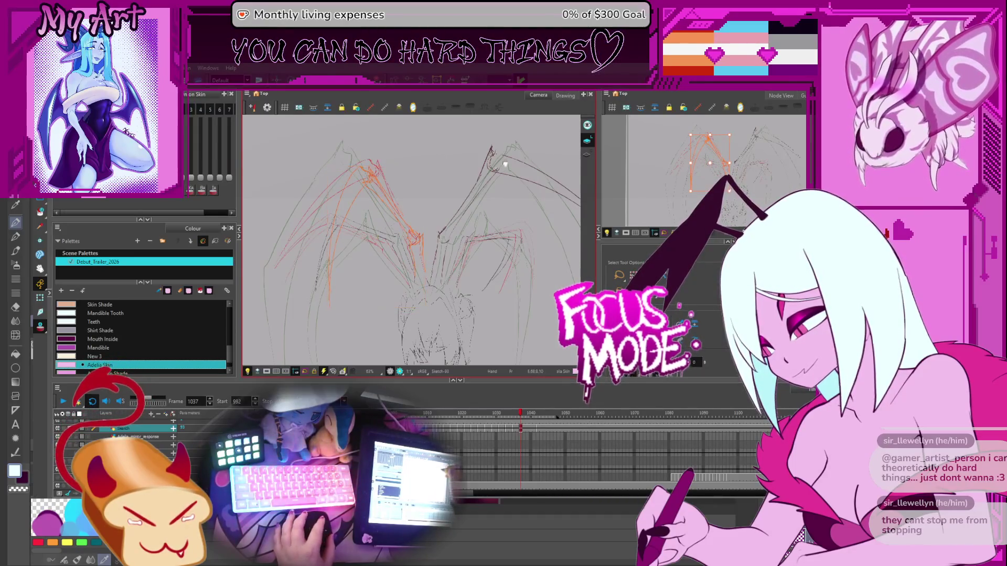
# - Rotate the left wing strokes to a new angle and select a right wing stroke
pyautogui.moveTo(466, 159); pyautogui.dragTo(461, 154)
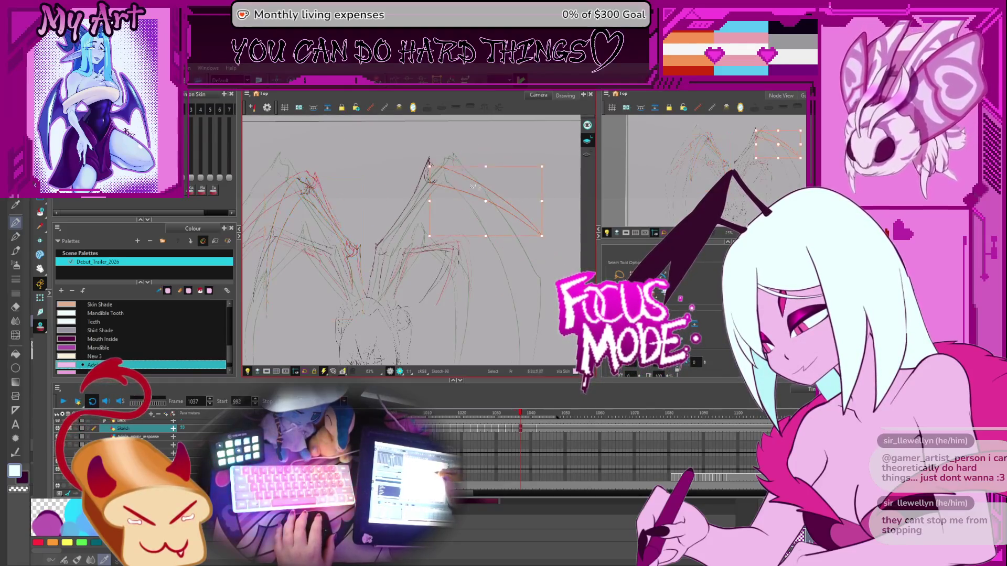
pyautogui.click(547, 167)
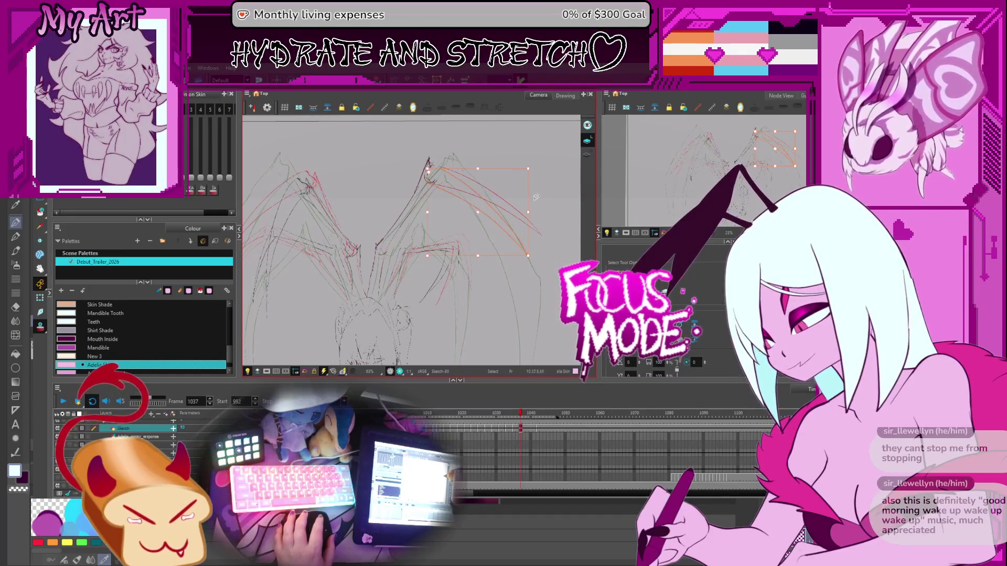
pyautogui.moveTo(470, 196); pyautogui.dragTo(491, 174)
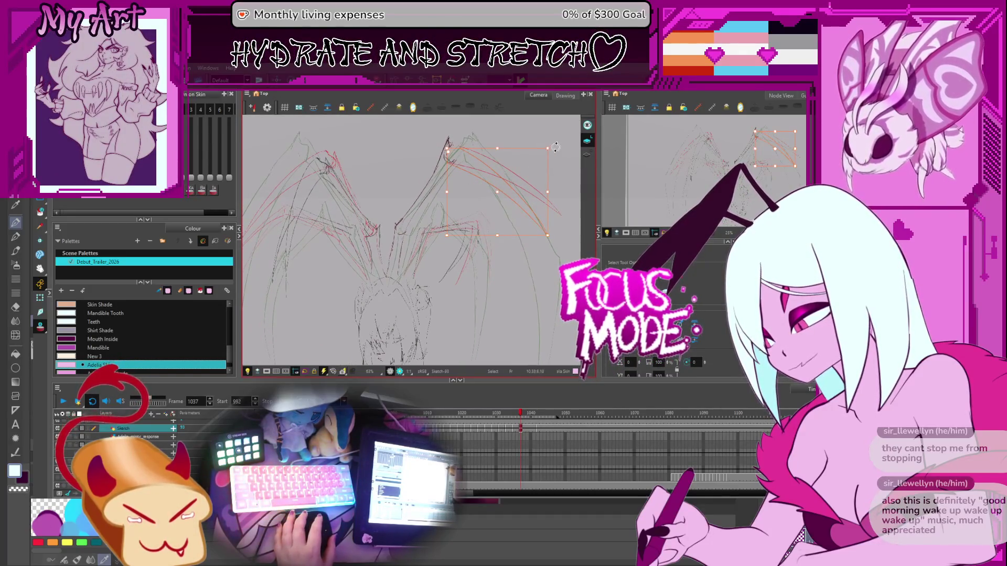
pyautogui.click(477, 197)
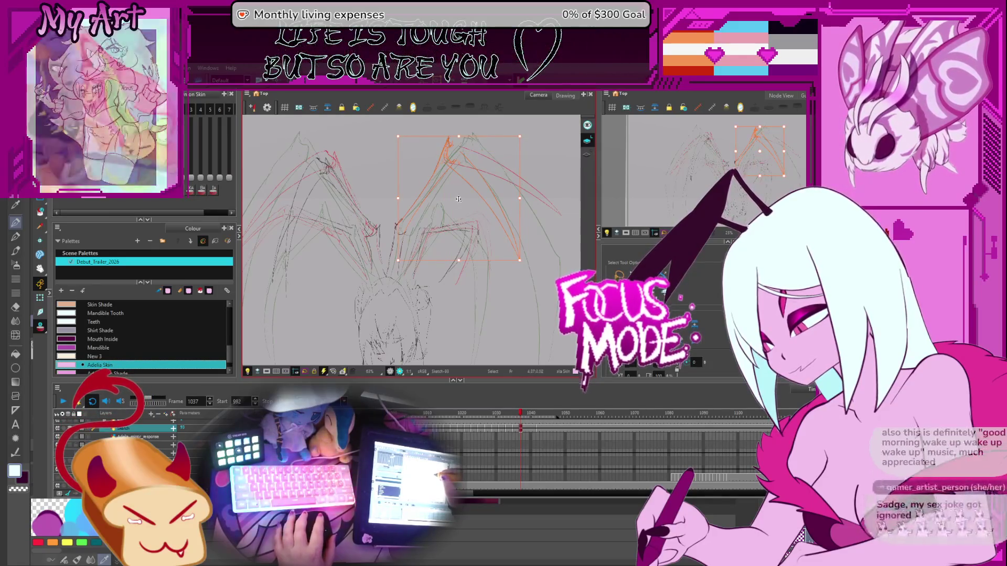
pyautogui.moveTo(402, 227); pyautogui.dragTo(396, 245)
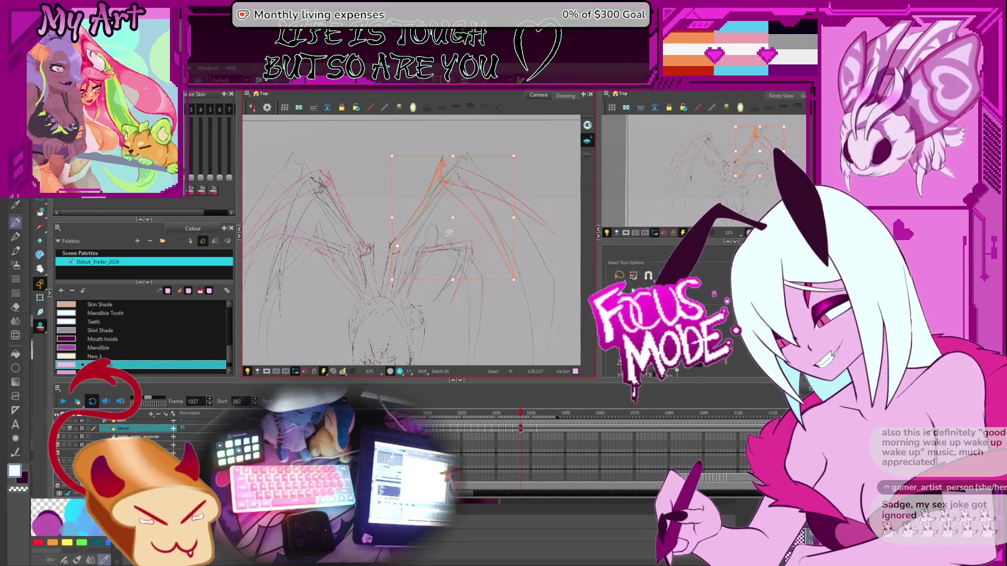
# - Undo four recent wing edits, reselect the orange right wing strokes, and jump to frame 1039
pyautogui.click(519, 168)
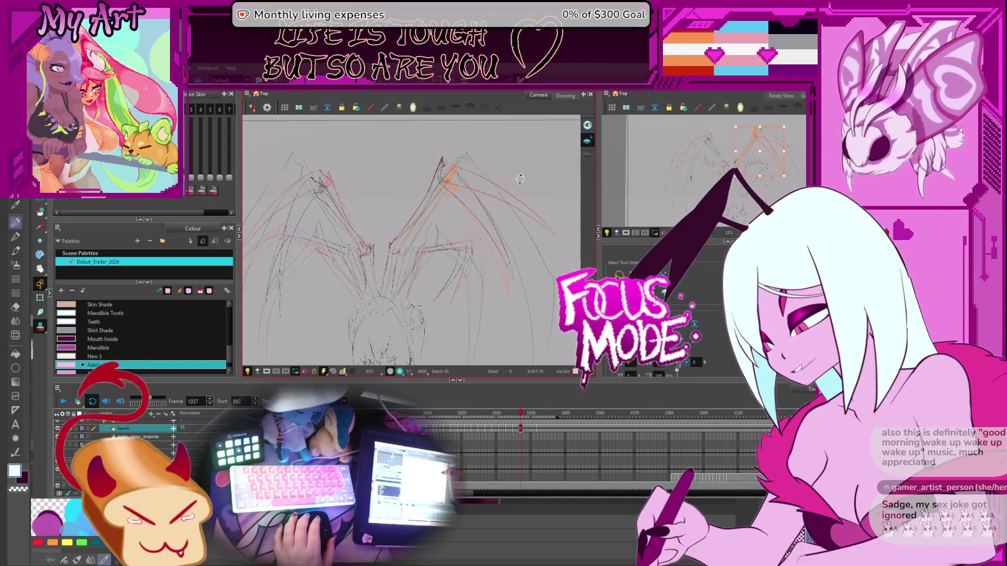
pyautogui.hotkey('ctrl', 'z')
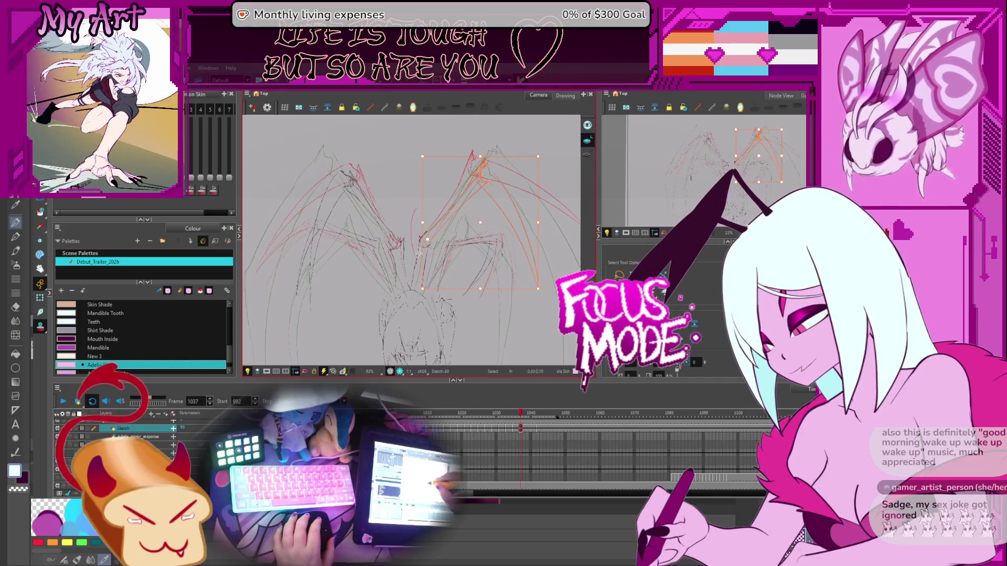
pyautogui.hotkey('ctrl', 'z')
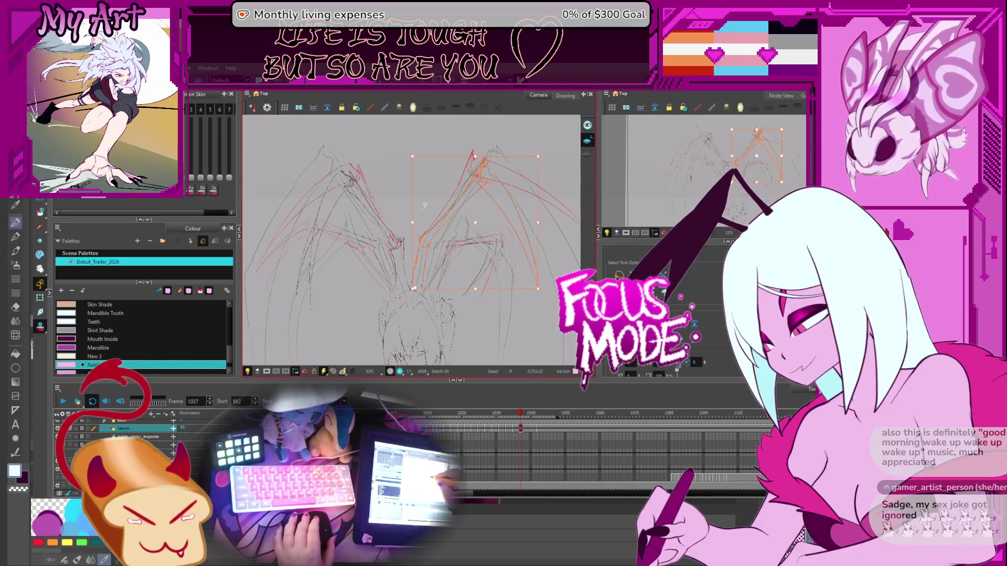
pyautogui.hotkey('ctrl', 'z')
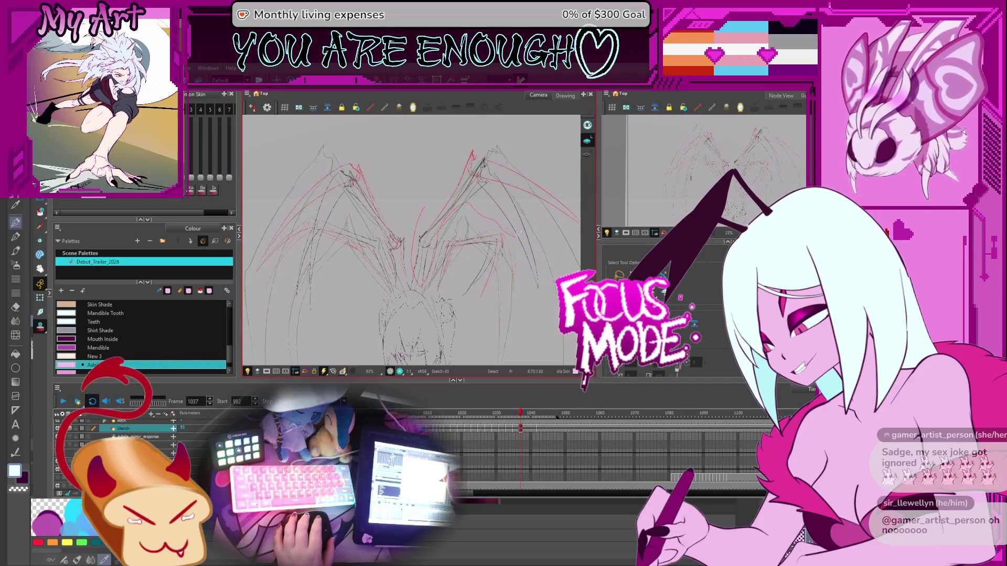
pyautogui.hotkey('ctrl', 'z')
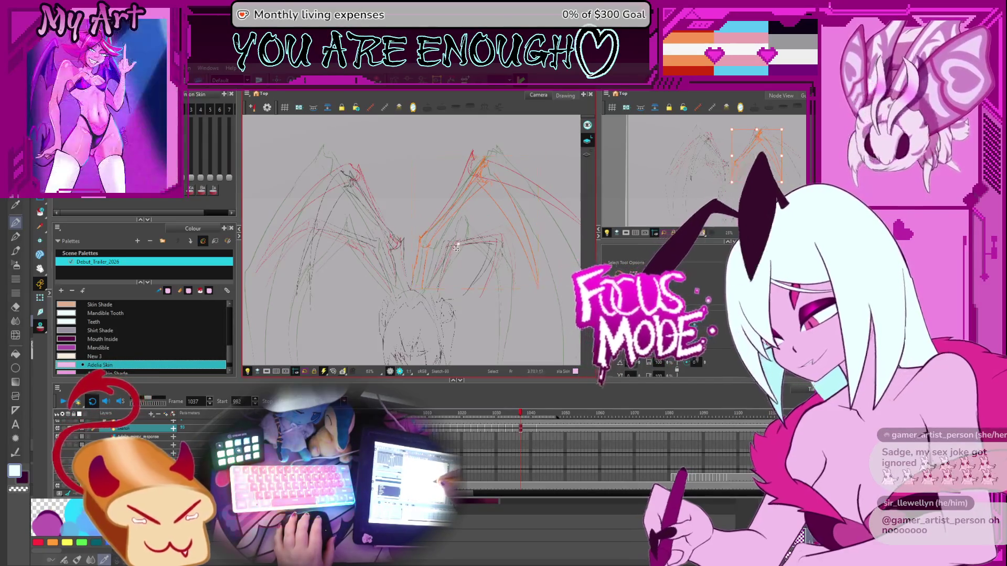
pyautogui.click(417, 288)
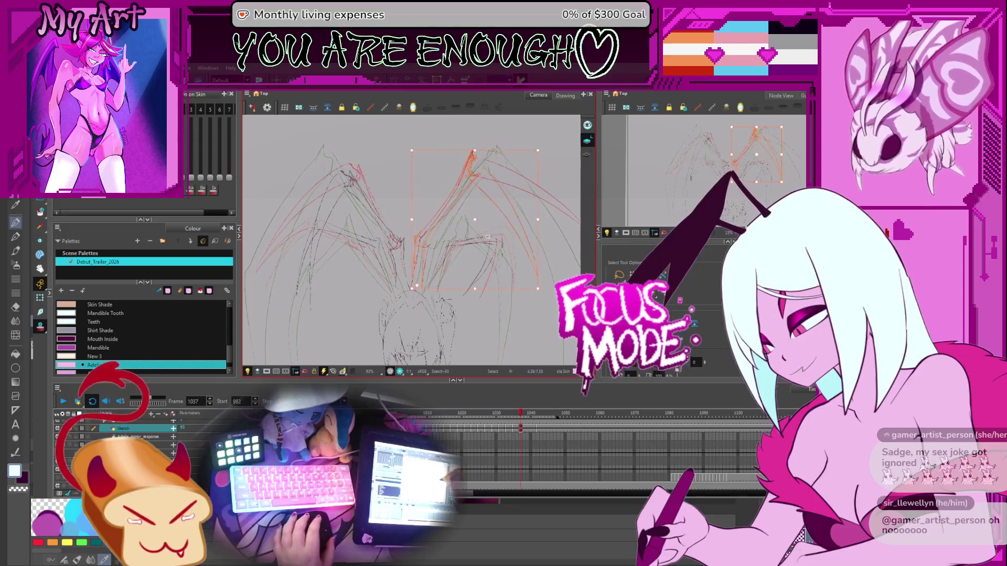
pyautogui.scroll(-2, 313, 248)
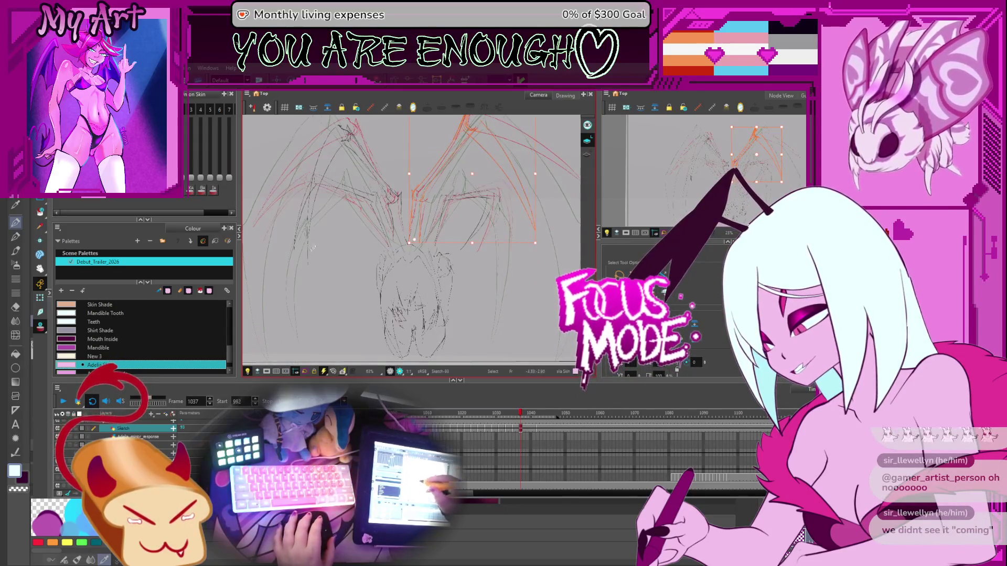
pyautogui.click(528, 429)
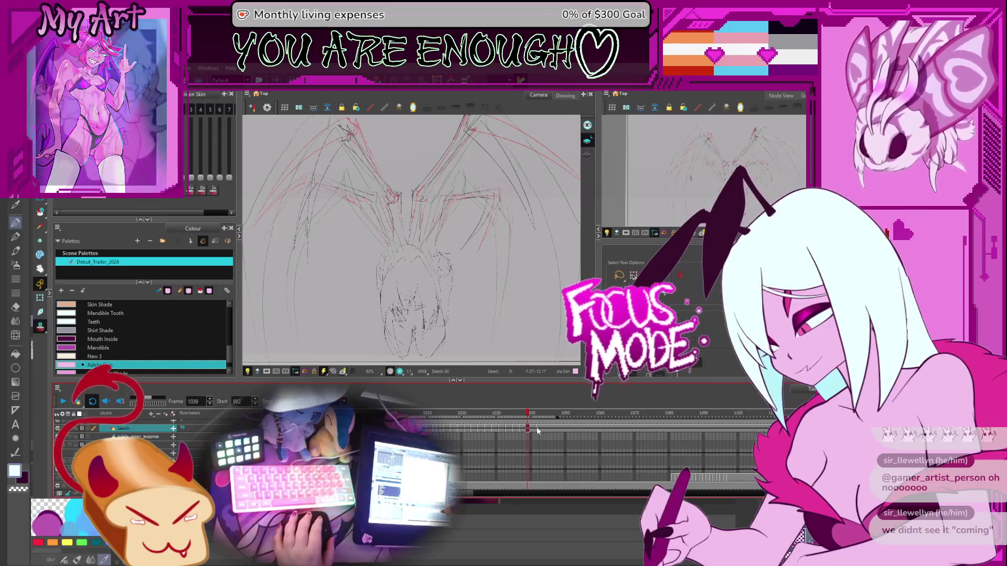
pyautogui.scroll(3, 546, 429)
pyautogui.click(555, 429)
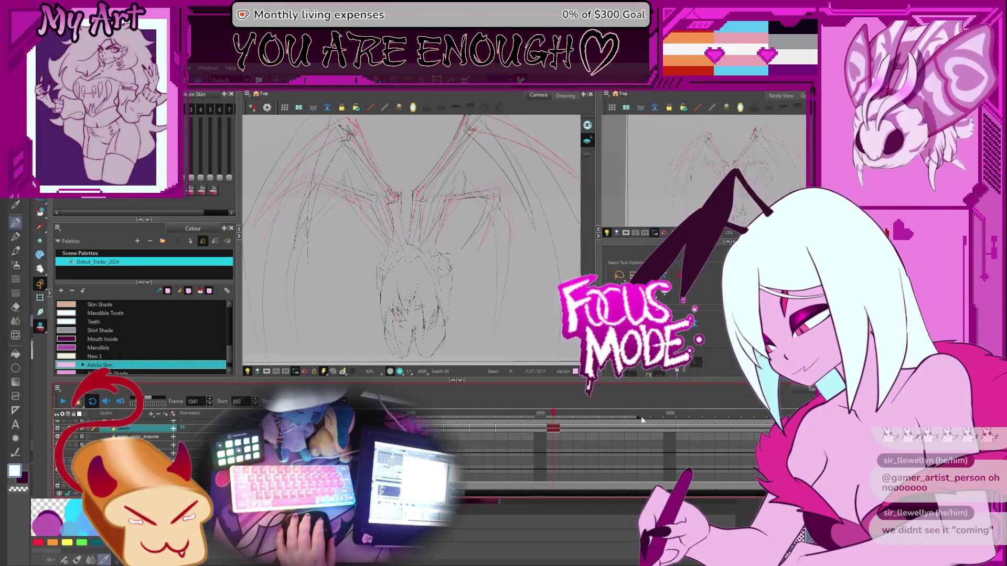
pyautogui.scroll(-3, 511, 234)
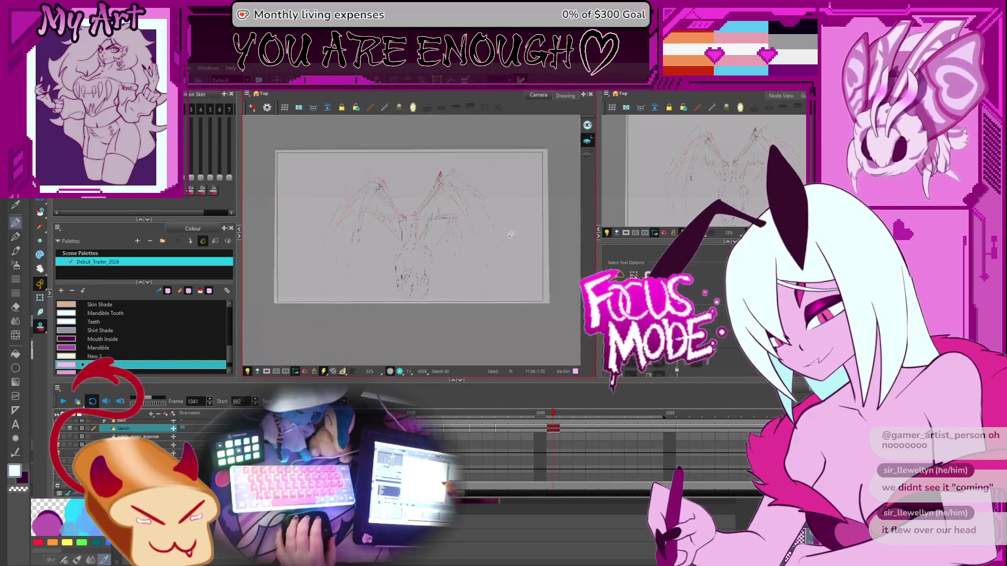
pyautogui.scroll(2, 506, 285)
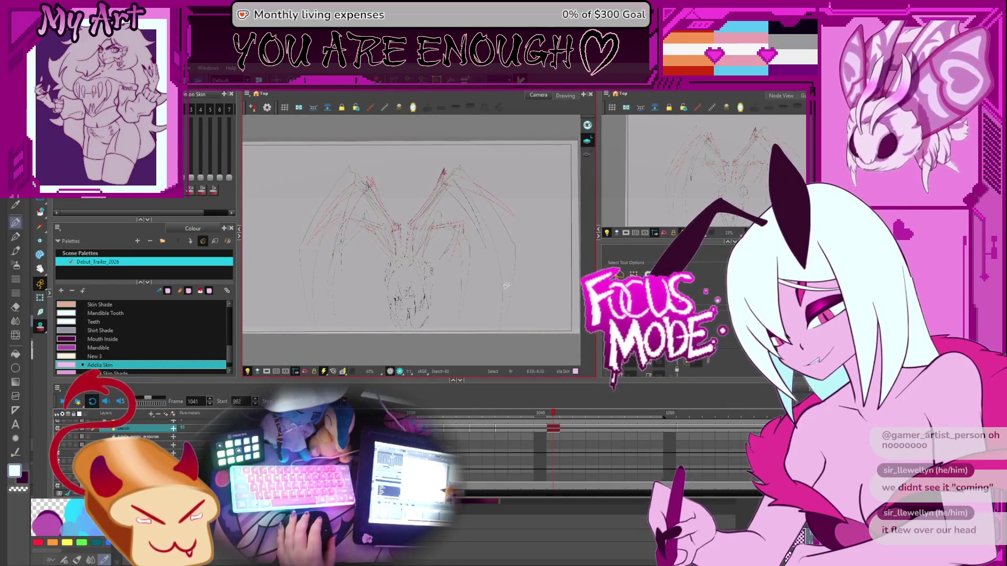
pyautogui.scroll(1, 505, 292)
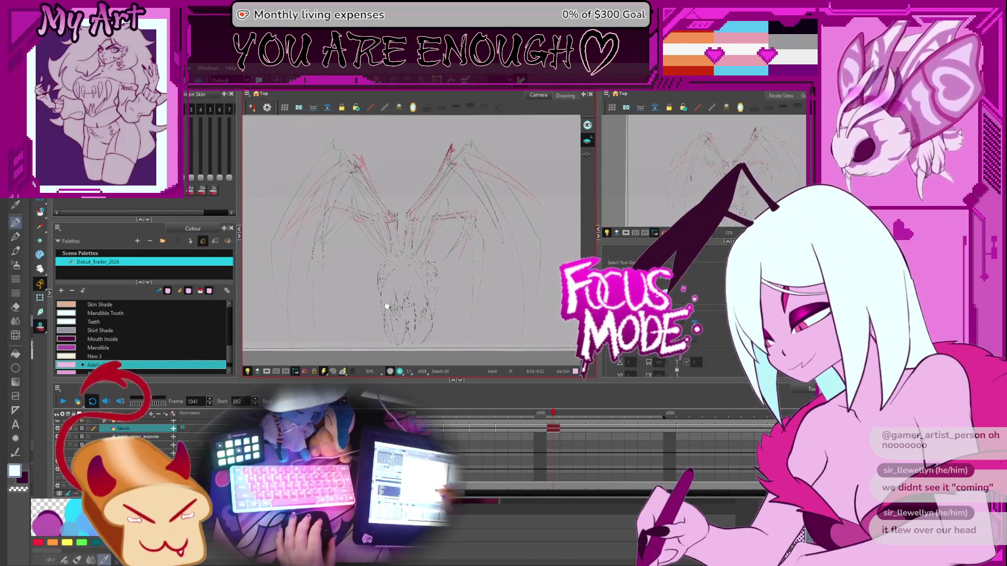
pyautogui.click(63, 401)
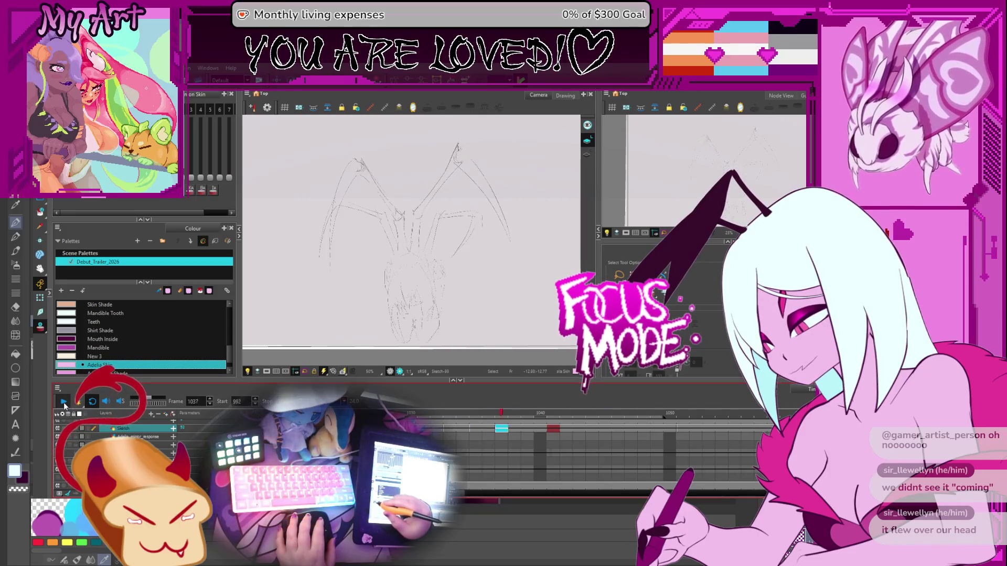
pyautogui.click(62, 403)
pyautogui.press(',')
pyautogui.press(',')
pyautogui.press(',')
pyautogui.press('.')
pyautogui.press('.')
pyautogui.press('.')
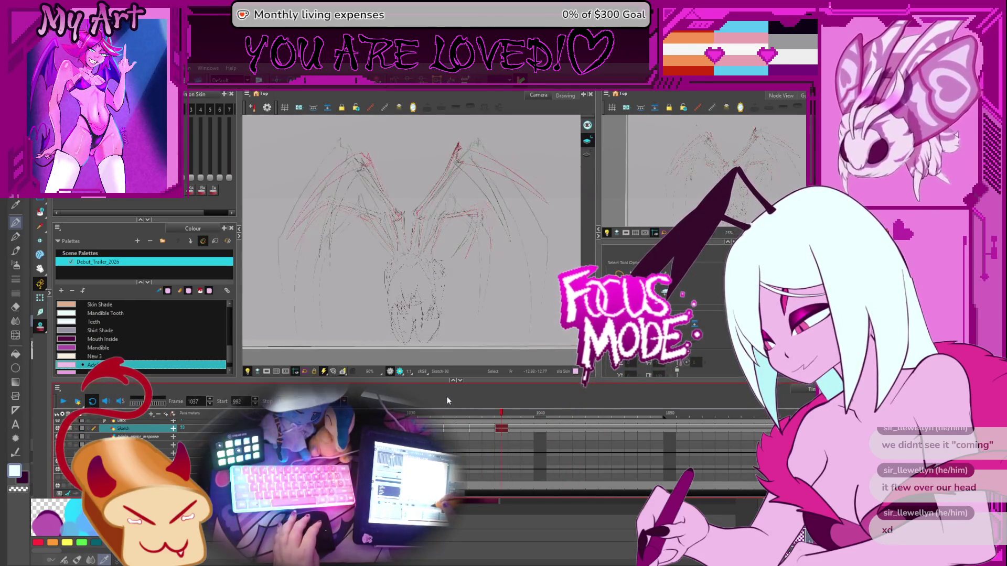
pyautogui.press('2')
pyautogui.moveTo(407, 292); pyautogui.dragTo(455, 267)
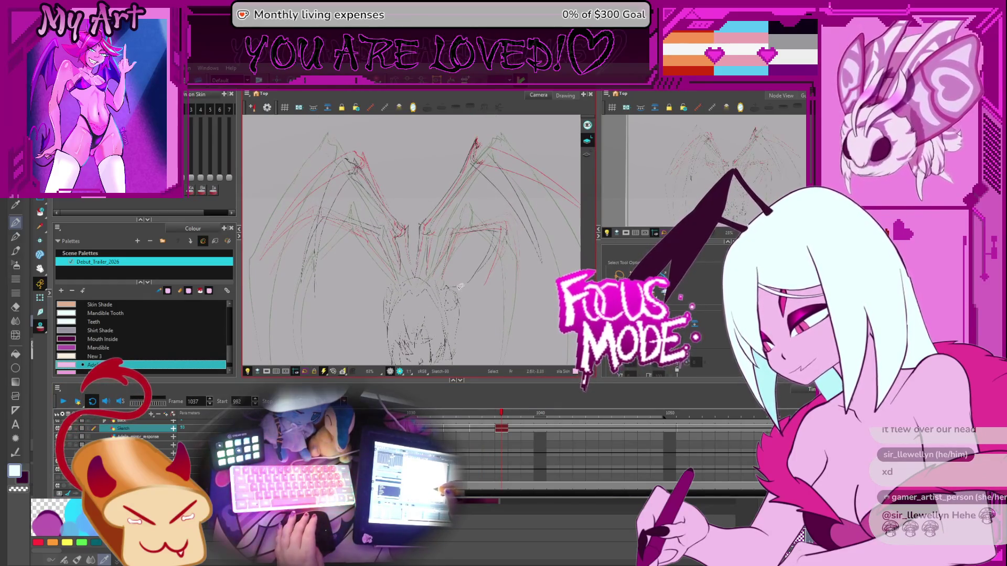
pyautogui.press(',')
pyautogui.press(',')
pyautogui.press(',')
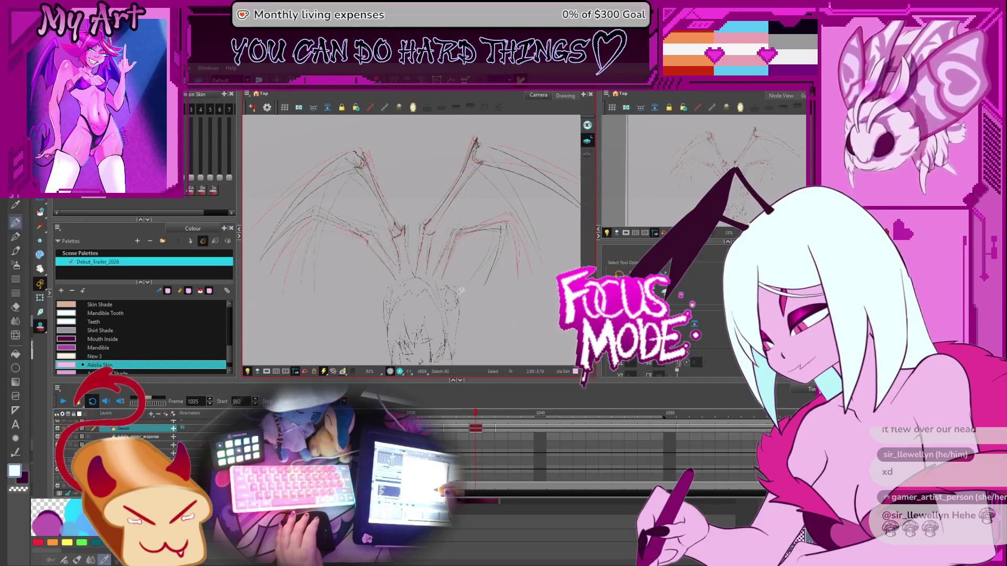
pyautogui.press('.')
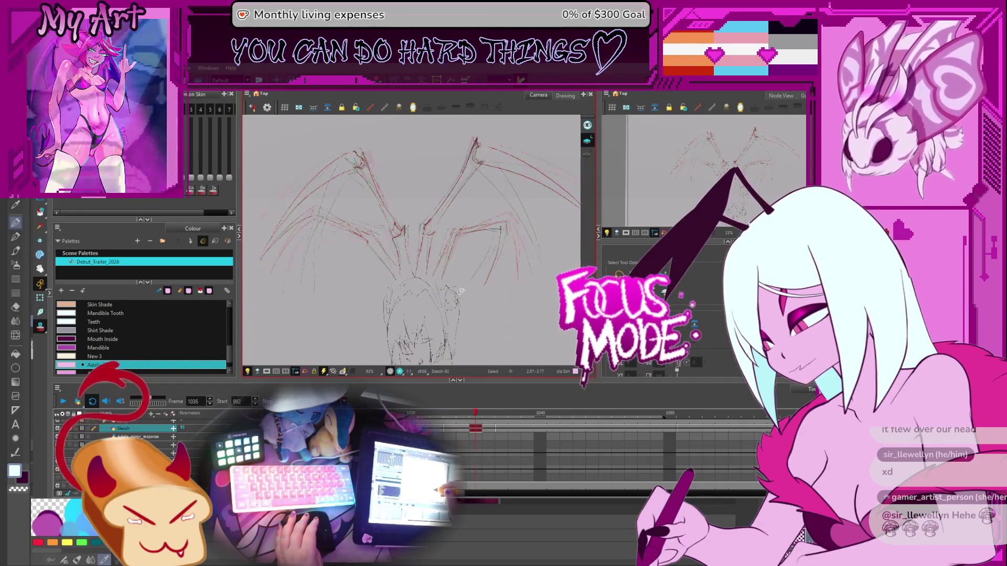
pyautogui.press('.')
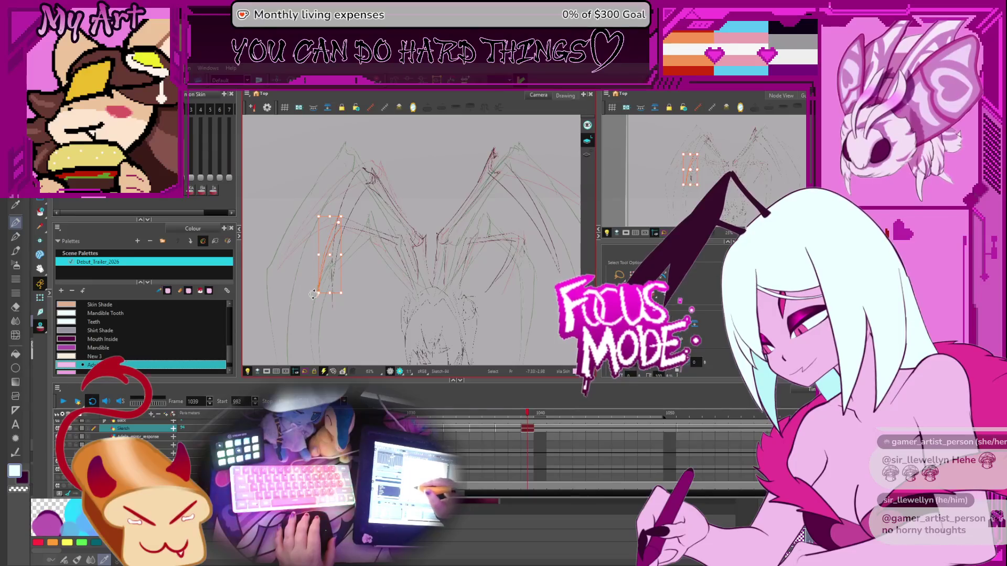
# - Reshape frame 1039's left leg stroke narrower, more upright and taller, then nudge it
pyautogui.click(330, 309)
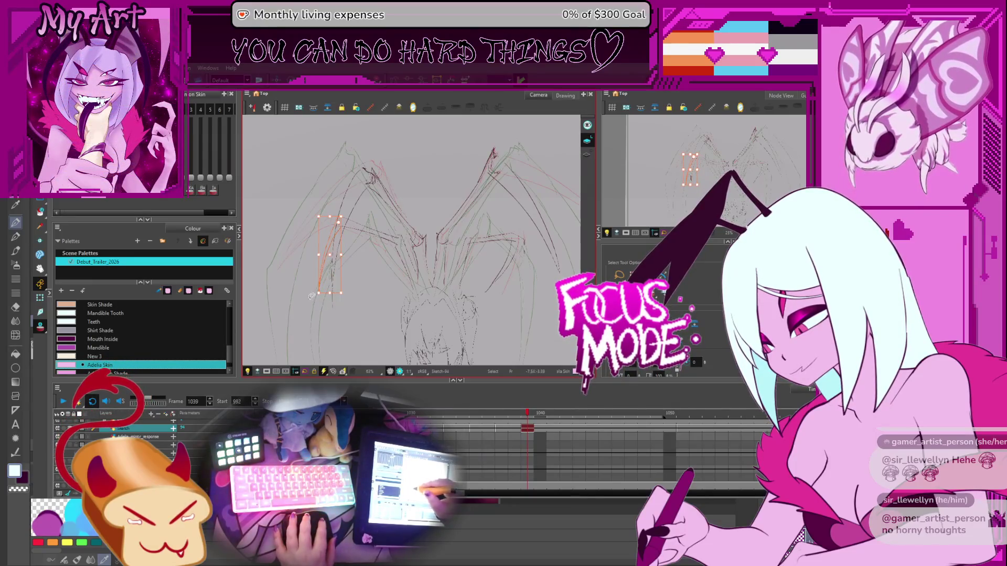
pyautogui.moveTo(317, 292); pyautogui.dragTo(331, 295)
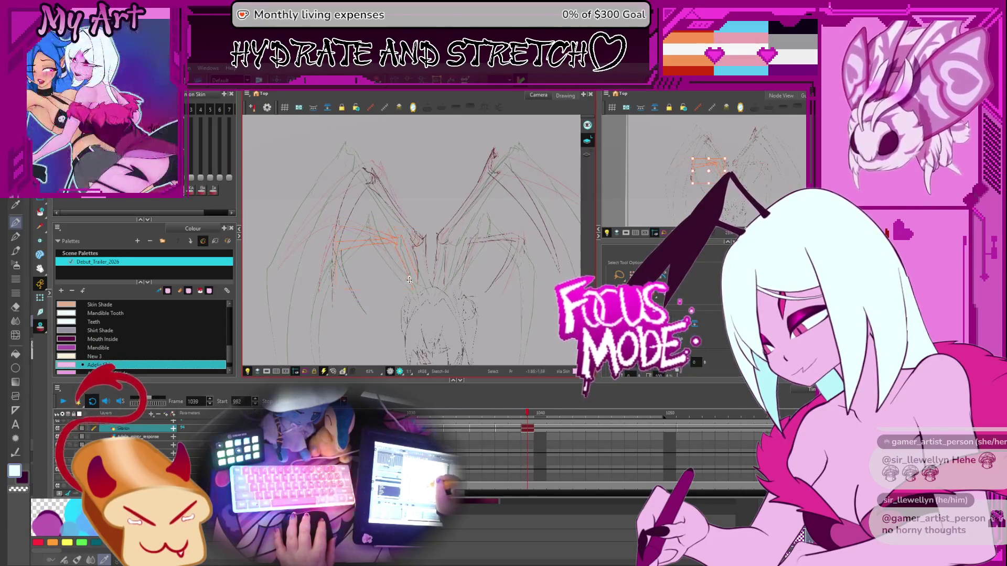
pyautogui.moveTo(371, 290); pyautogui.dragTo(371, 314)
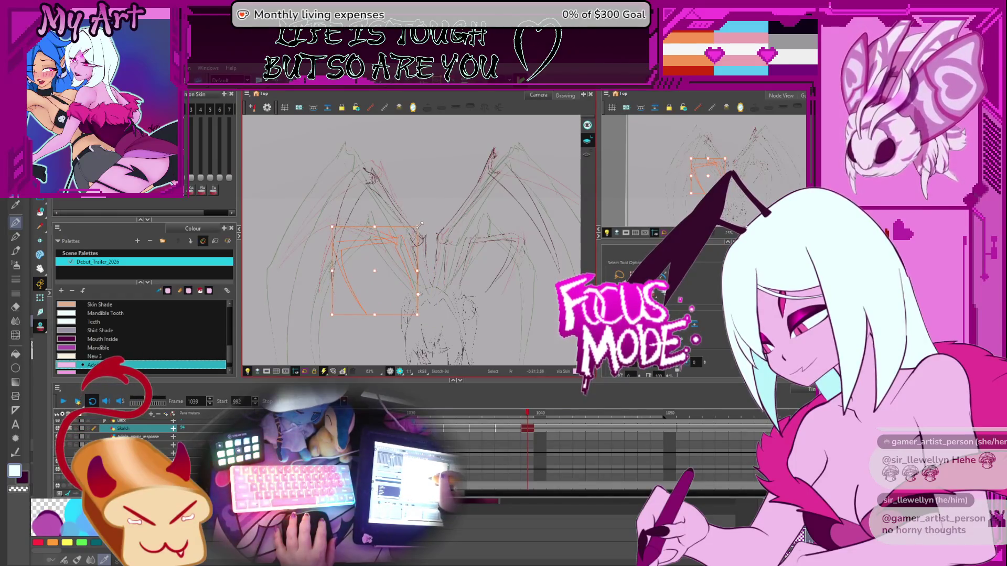
pyautogui.moveTo(428, 224); pyautogui.dragTo(429, 229)
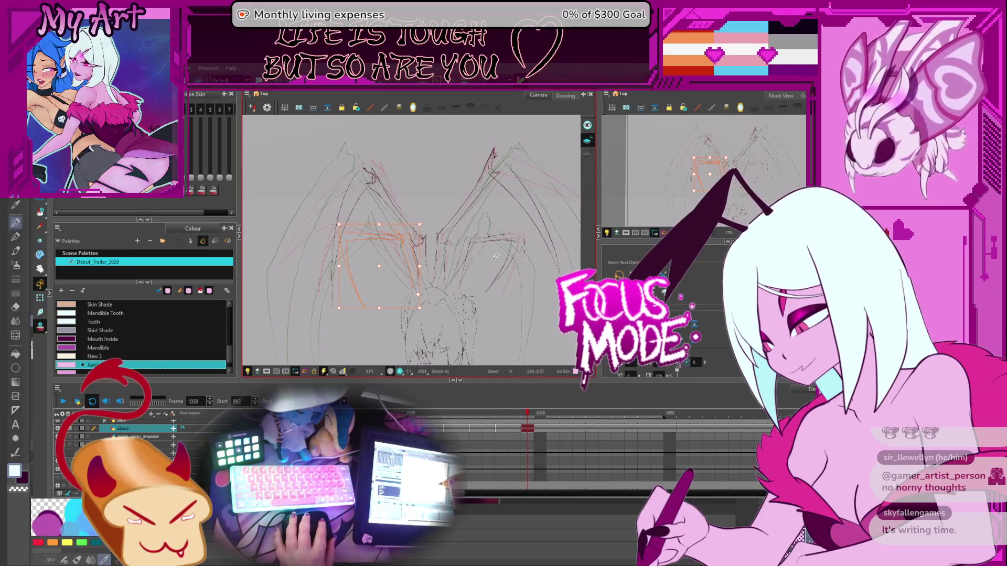
# - Sketch a red oval guide, then move the right legs' strokes down-left and rotate them
pyautogui.moveTo(527, 264); pyautogui.dragTo(513, 304)
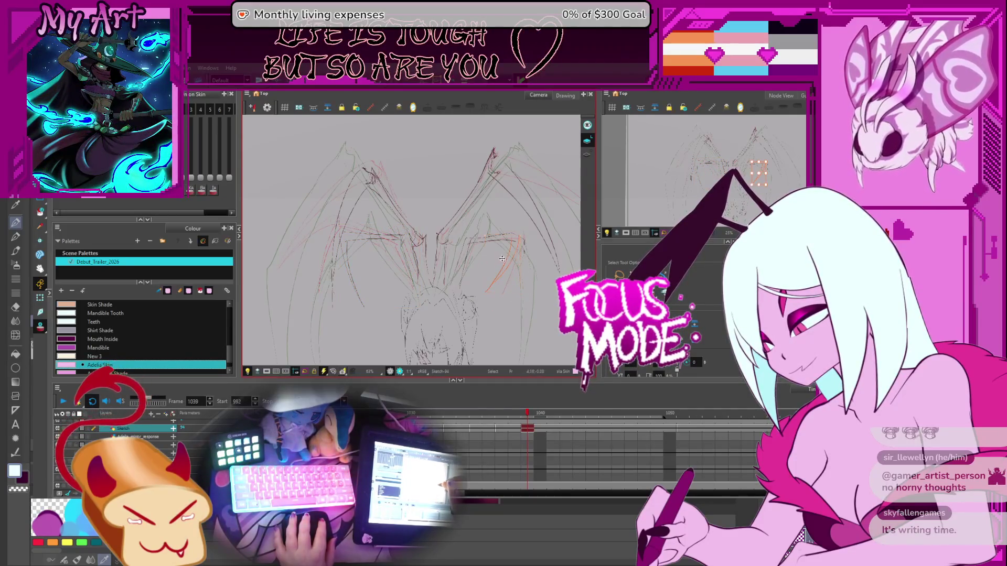
pyautogui.click(512, 242)
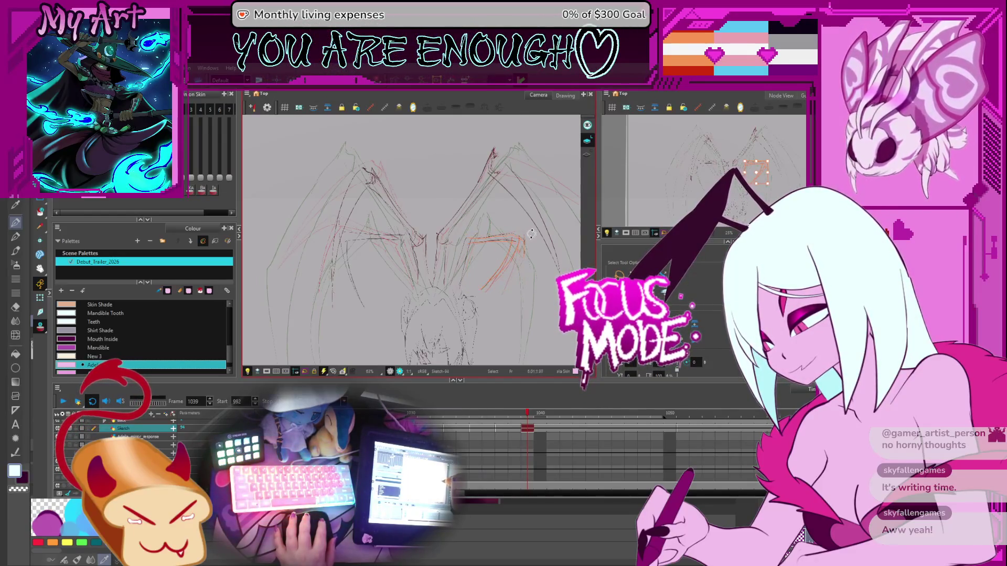
pyautogui.moveTo(498, 269); pyautogui.dragTo(464, 292)
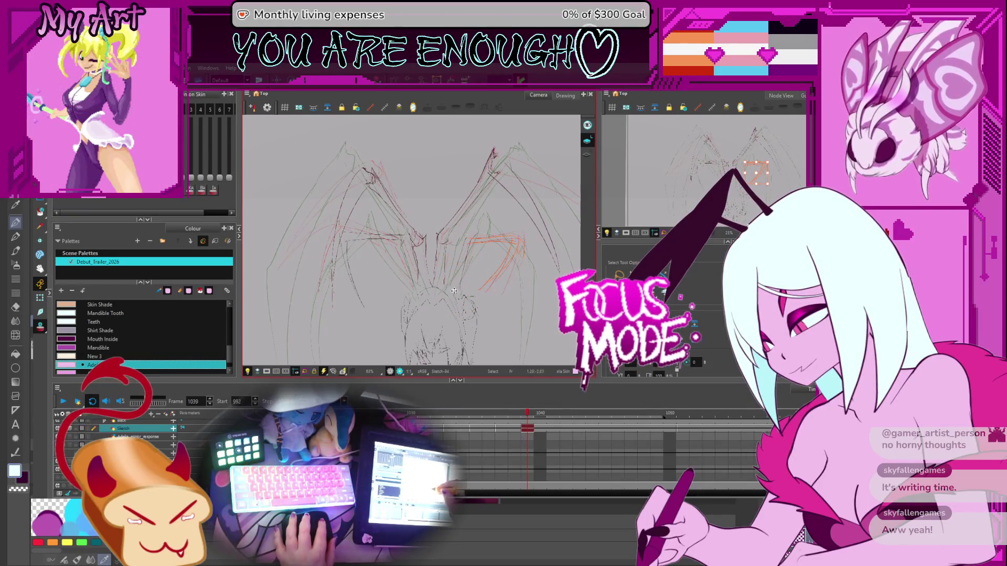
pyautogui.moveTo(526, 234); pyautogui.dragTo(530, 236)
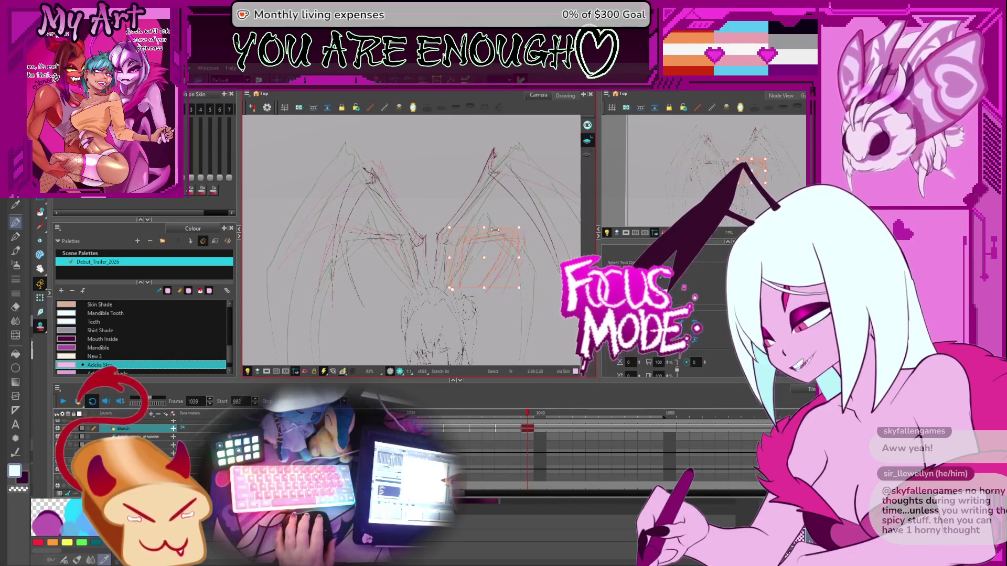
pyautogui.click(374, 267)
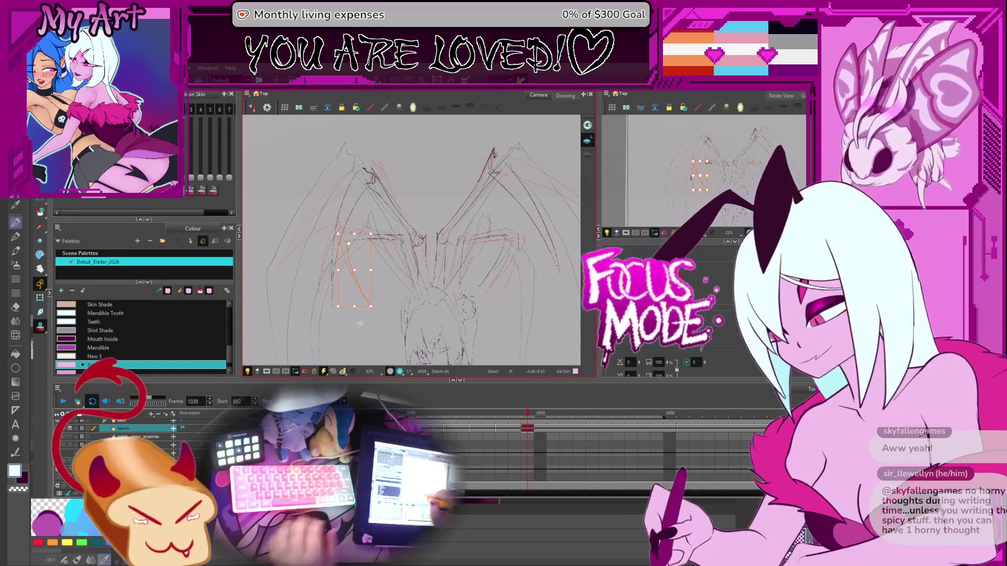
pyautogui.moveTo(476, 288); pyautogui.dragTo(455, 278)
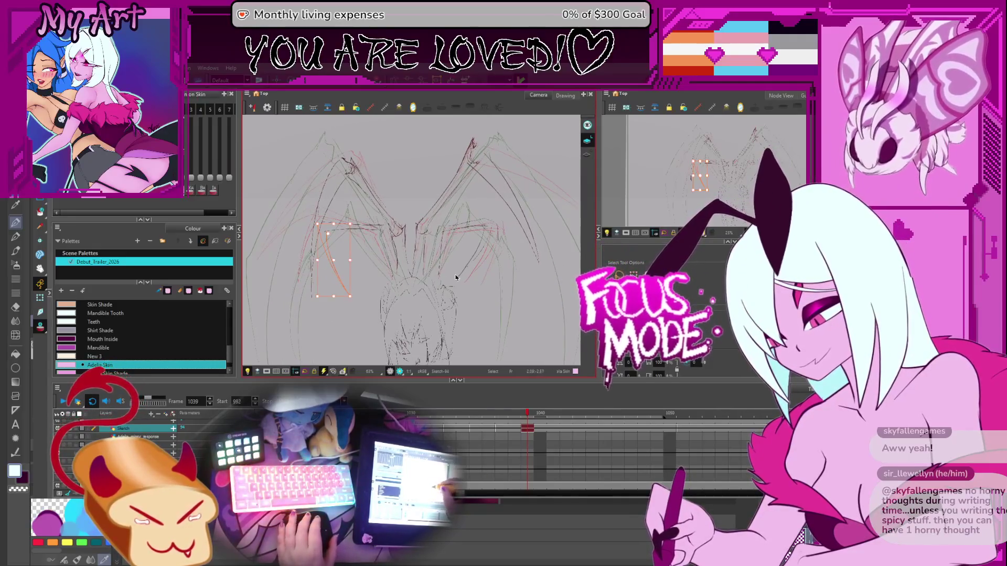
# - Flip back and forth between frames 1038 and 1042 to compare the drawings
pyautogui.press(',')
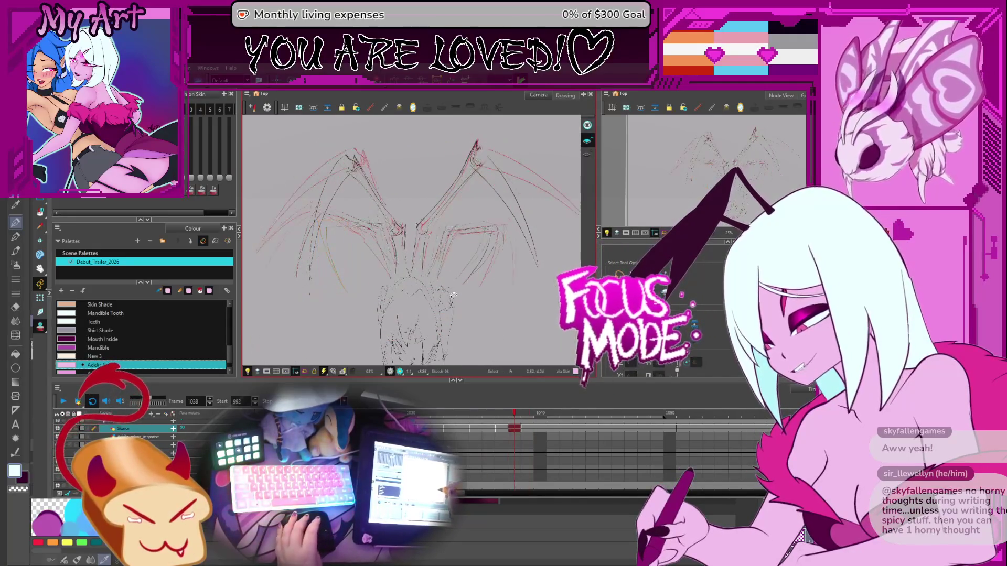
pyautogui.press('.')
pyautogui.press('.')
pyautogui.press('.')
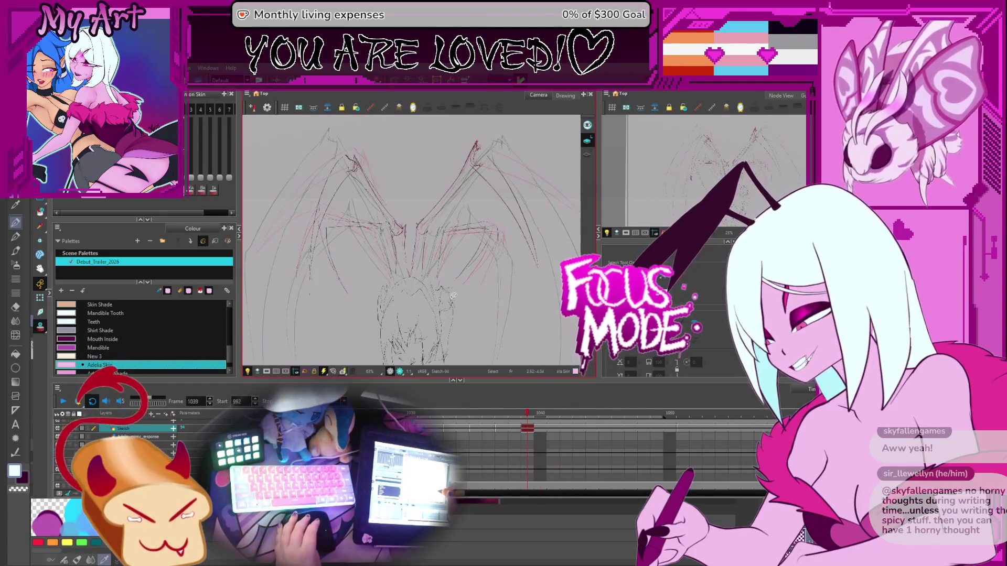
pyautogui.press('.')
pyautogui.press('.')
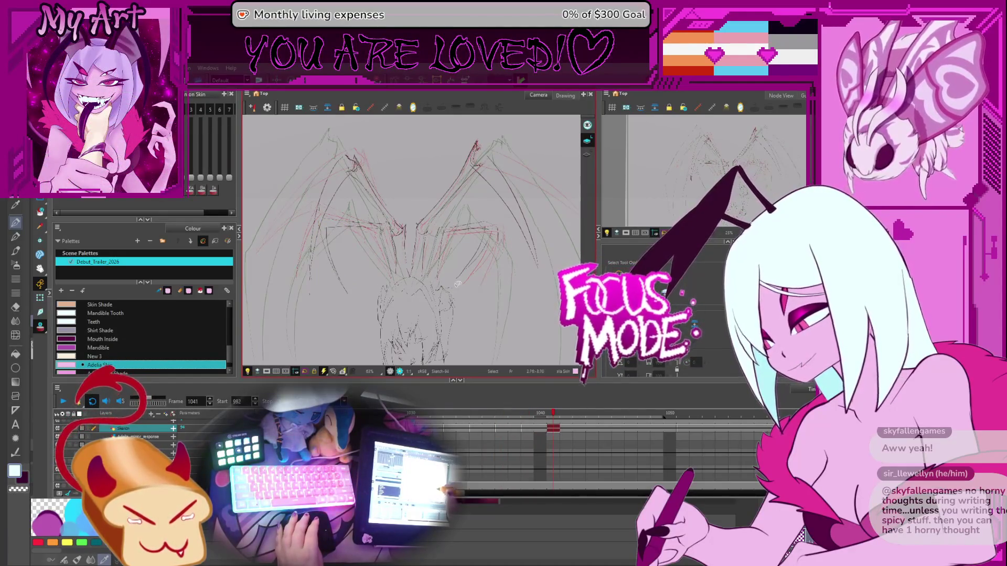
pyautogui.press('.')
pyautogui.press('.')
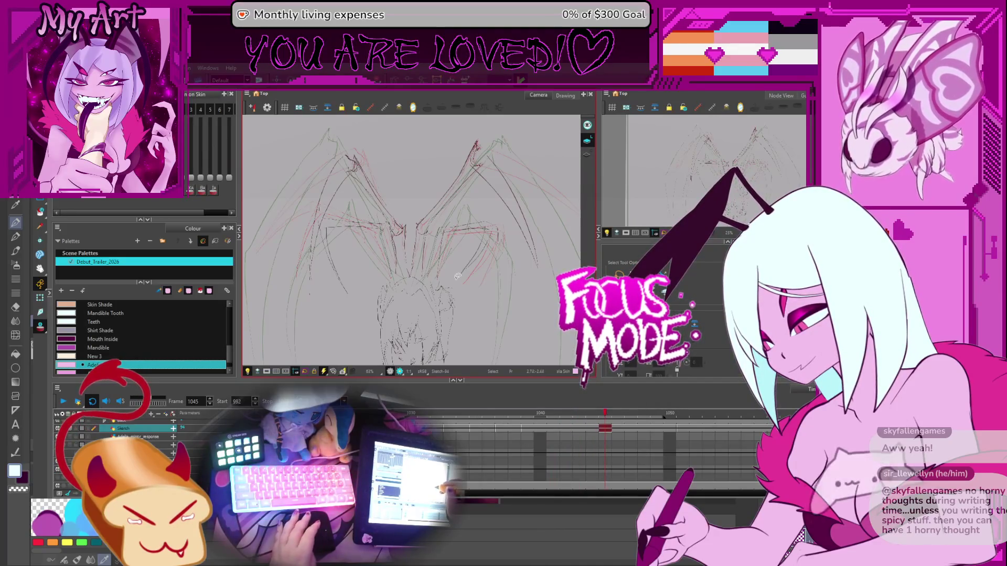
pyautogui.press(',')
pyautogui.press(',')
pyautogui.press(',')
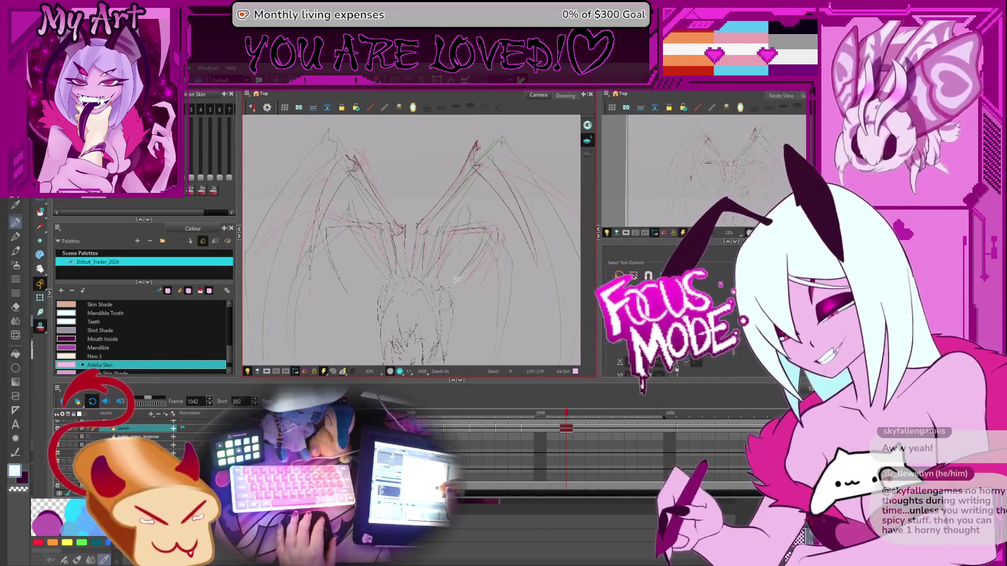
pyautogui.press(',')
pyautogui.press(',')
pyautogui.press(',')
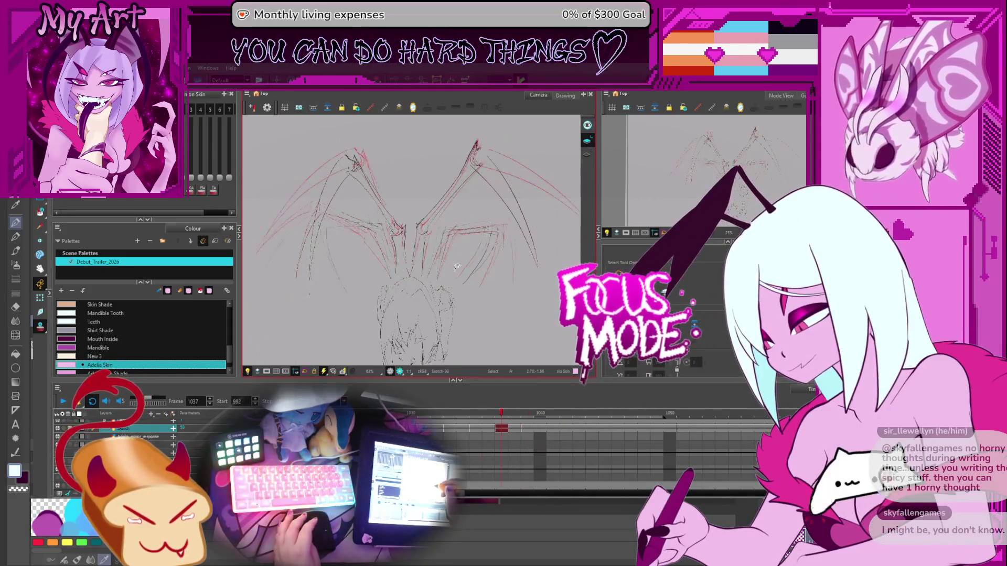
# - Select the left wing's orange strokes on frame 1039 and widen them slightly
pyautogui.click(334, 206)
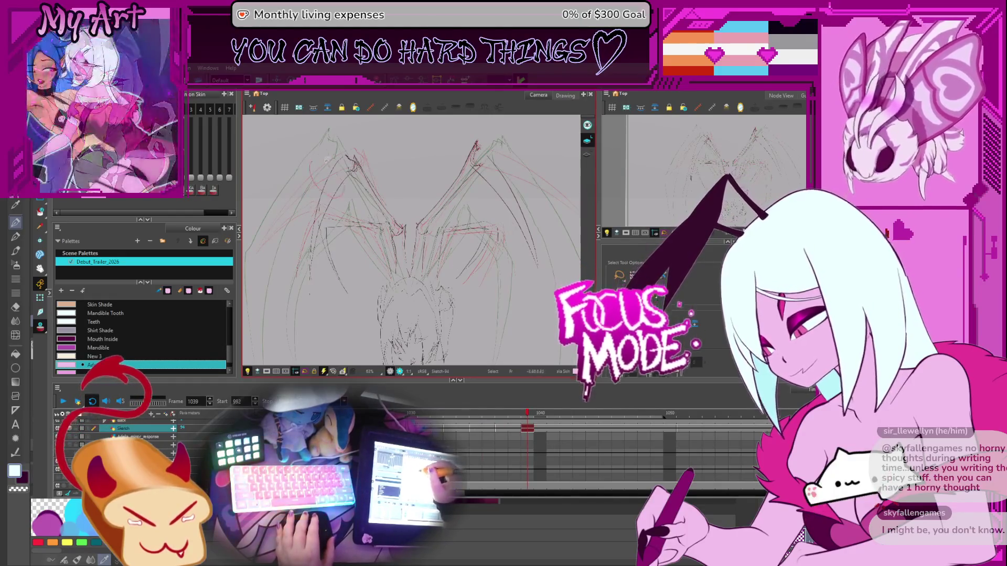
pyautogui.moveTo(348, 164); pyautogui.dragTo(307, 294)
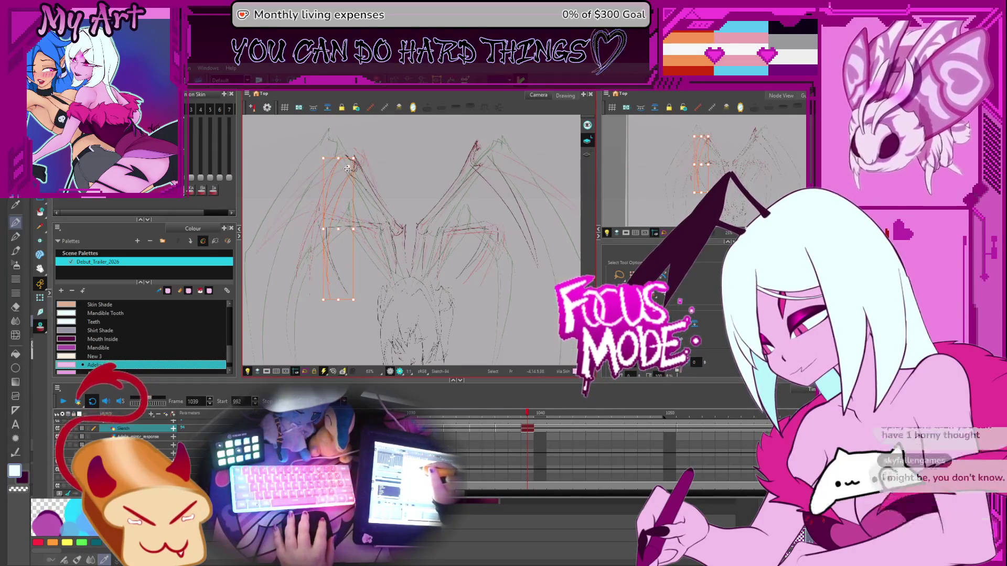
pyautogui.click(361, 190)
pyautogui.moveTo(372, 166); pyautogui.dragTo(359, 171)
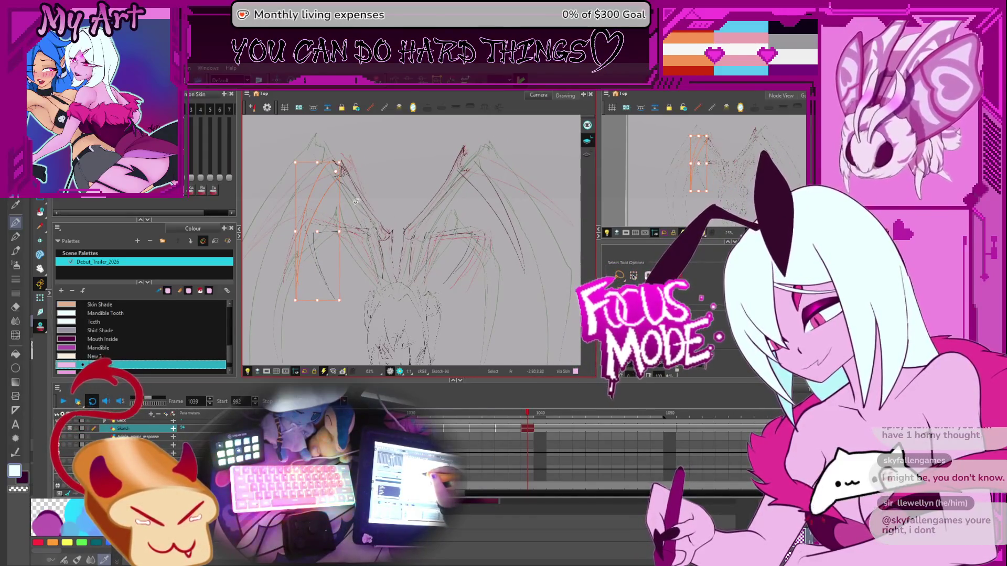
pyautogui.click(334, 192)
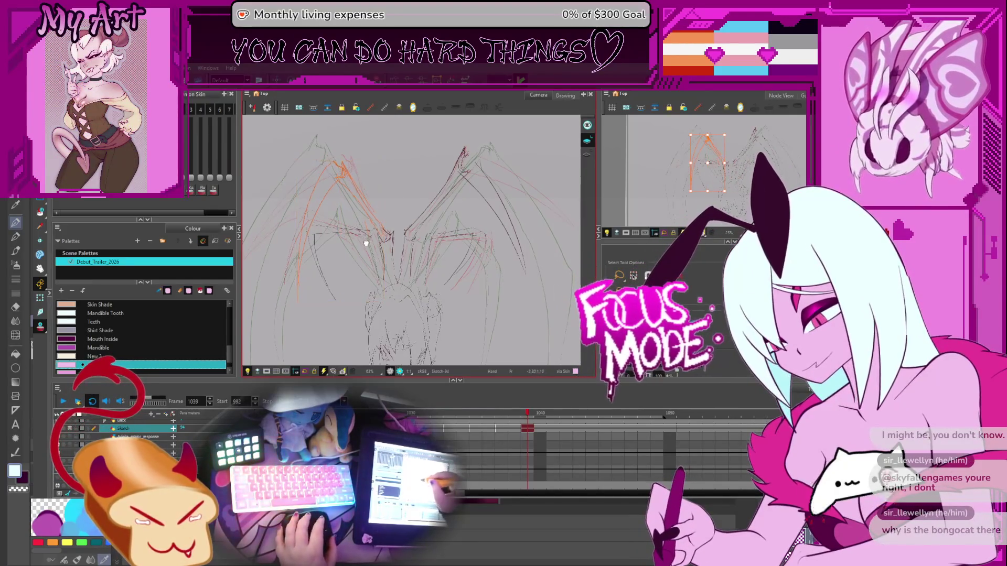
pyautogui.moveTo(351, 171); pyautogui.dragTo(359, 178)
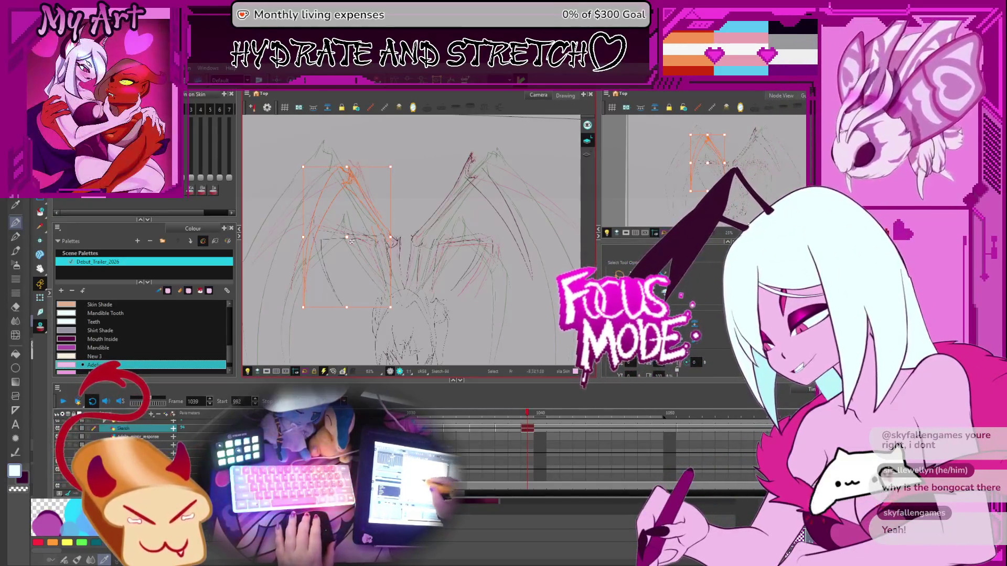
pyautogui.click(387, 241)
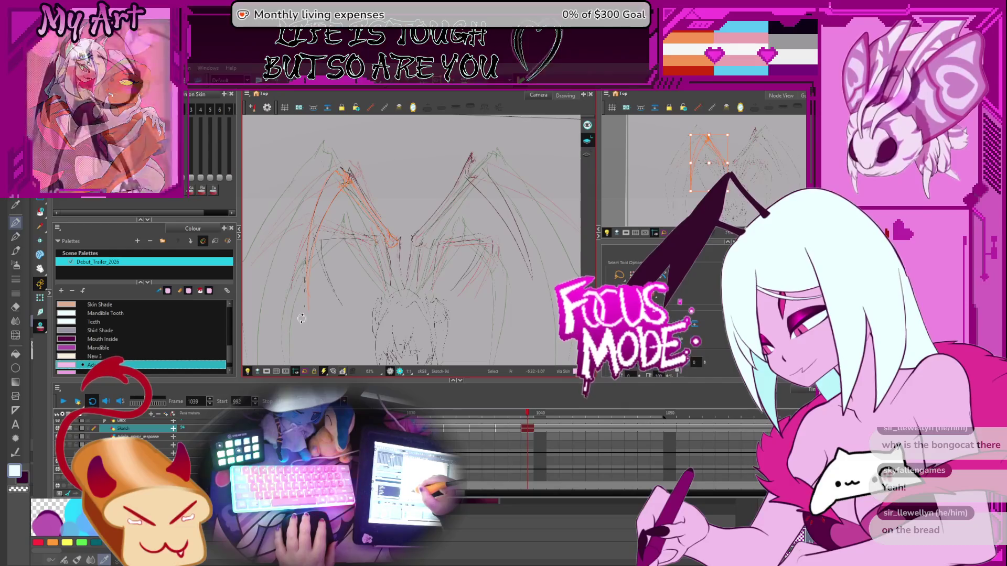
pyautogui.click(395, 222)
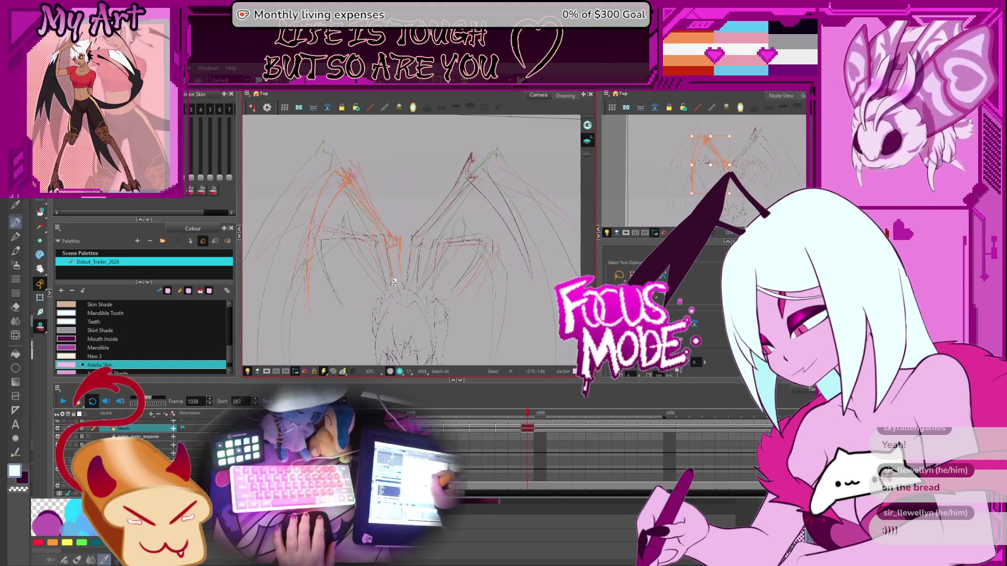
pyautogui.moveTo(400, 278); pyautogui.dragTo(404, 278)
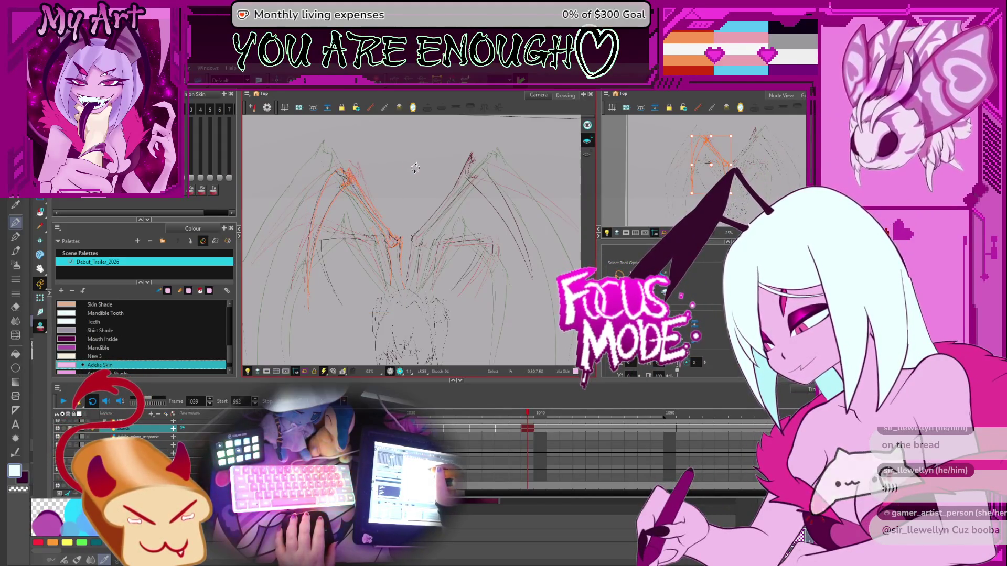
# - Select the right wing's orange strokes, nudge them up and tilt them slightly
pyautogui.click(394, 172)
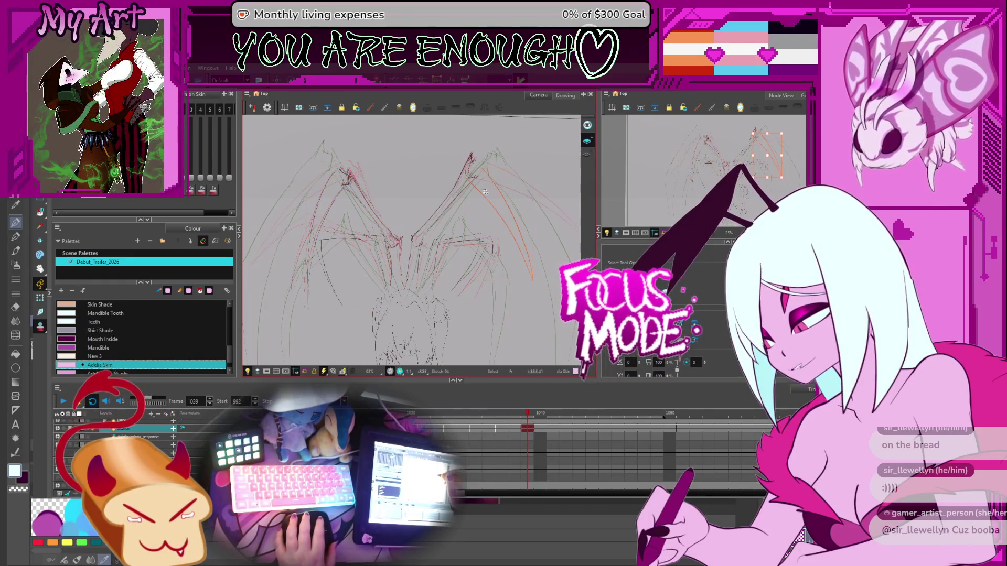
pyautogui.click(541, 178)
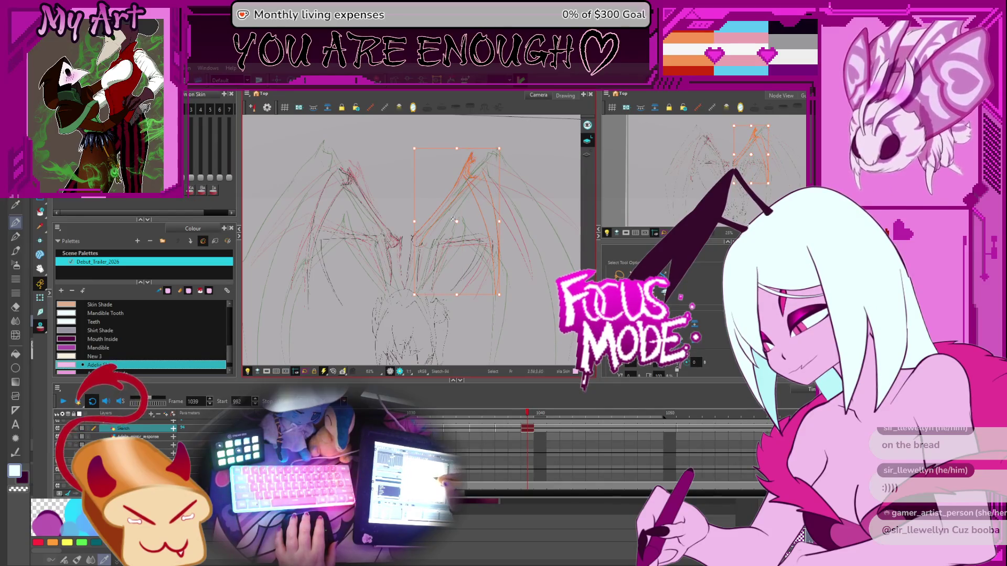
pyautogui.click(507, 151)
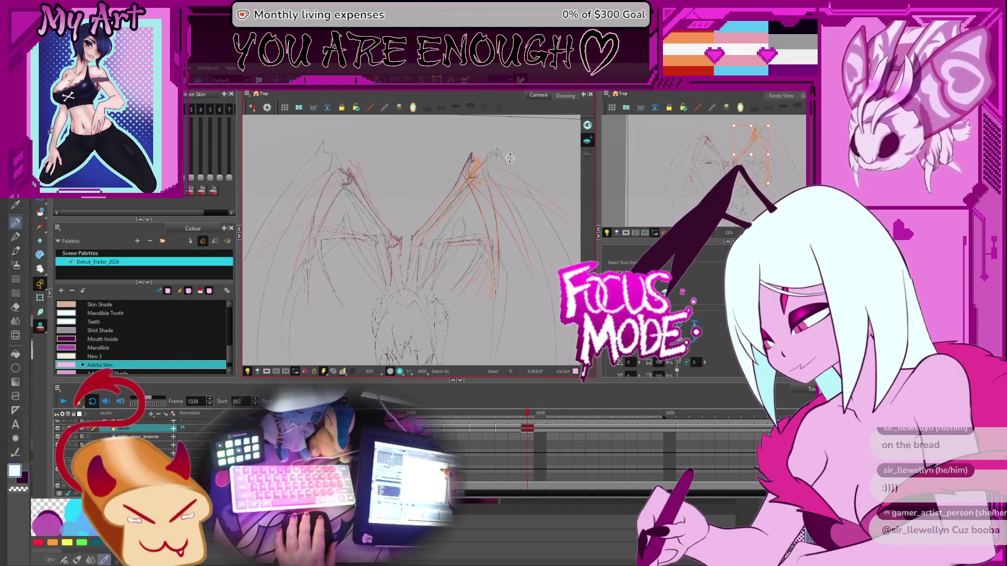
pyautogui.moveTo(509, 157); pyautogui.dragTo(408, 228)
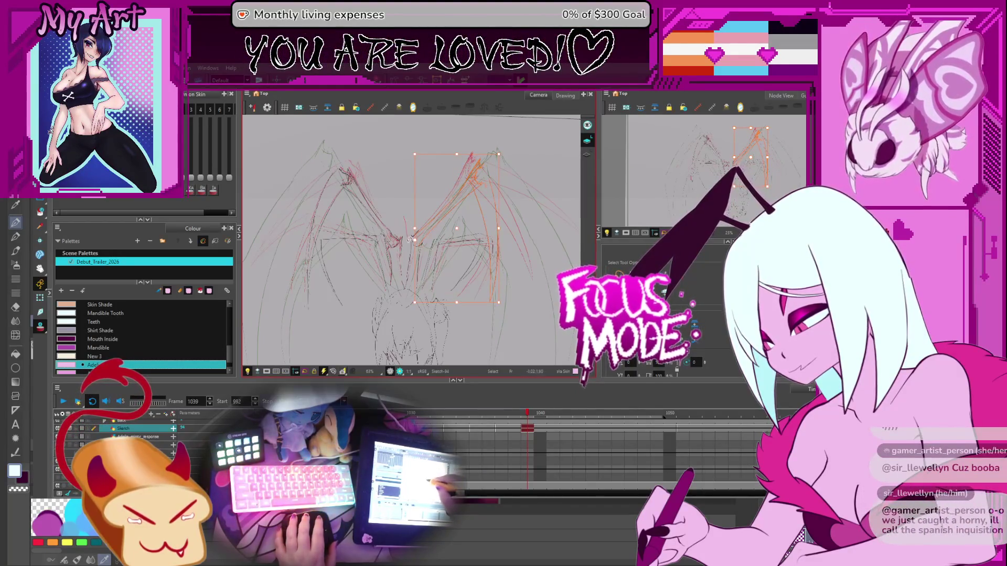
pyautogui.moveTo(439, 244); pyautogui.dragTo(438, 243)
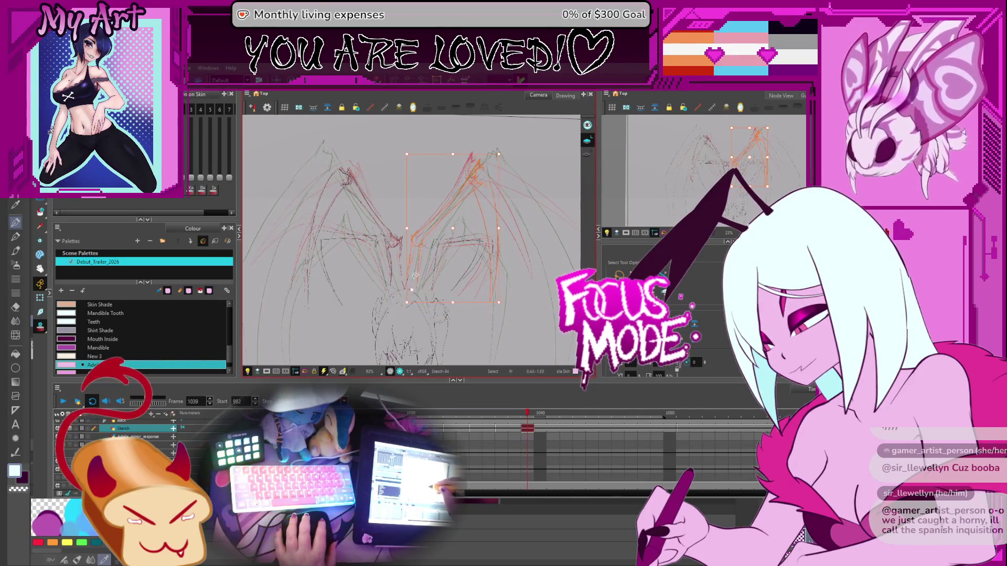
pyautogui.moveTo(501, 153); pyautogui.dragTo(498, 151)
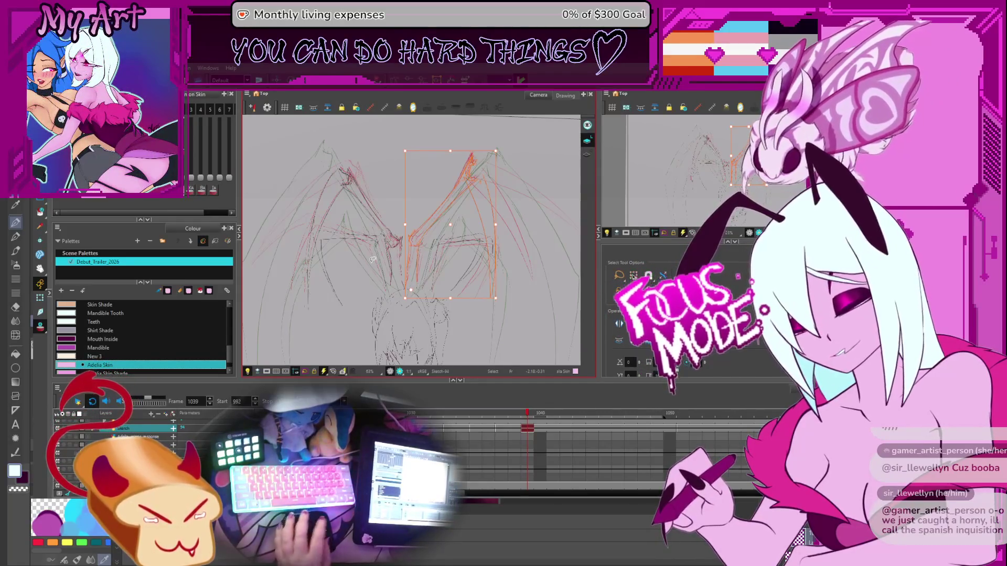
pyautogui.click(462, 270)
# - Advance to frame 1040 and loop-play the animation to review the motion
pyautogui.press('.')
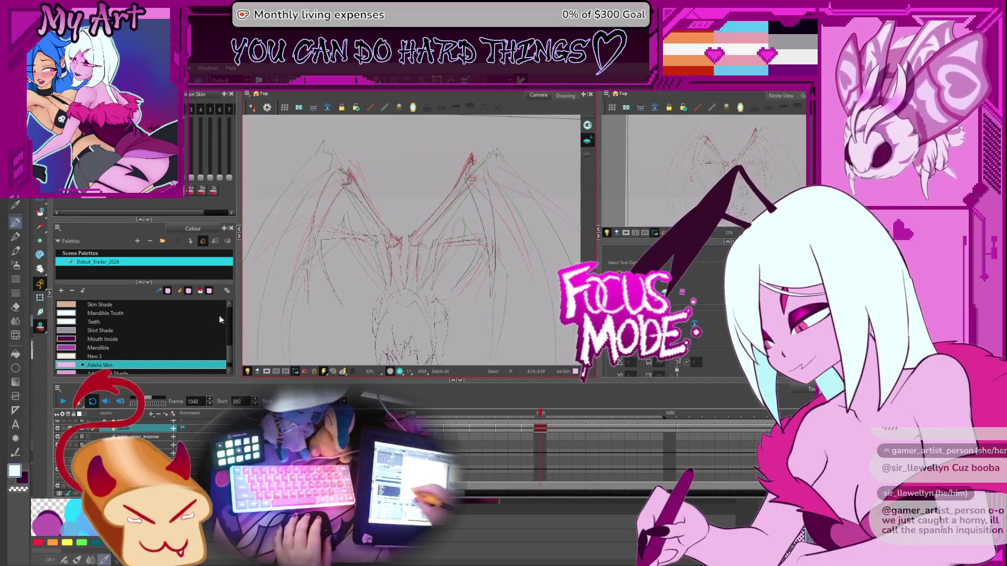
pyautogui.click(64, 401)
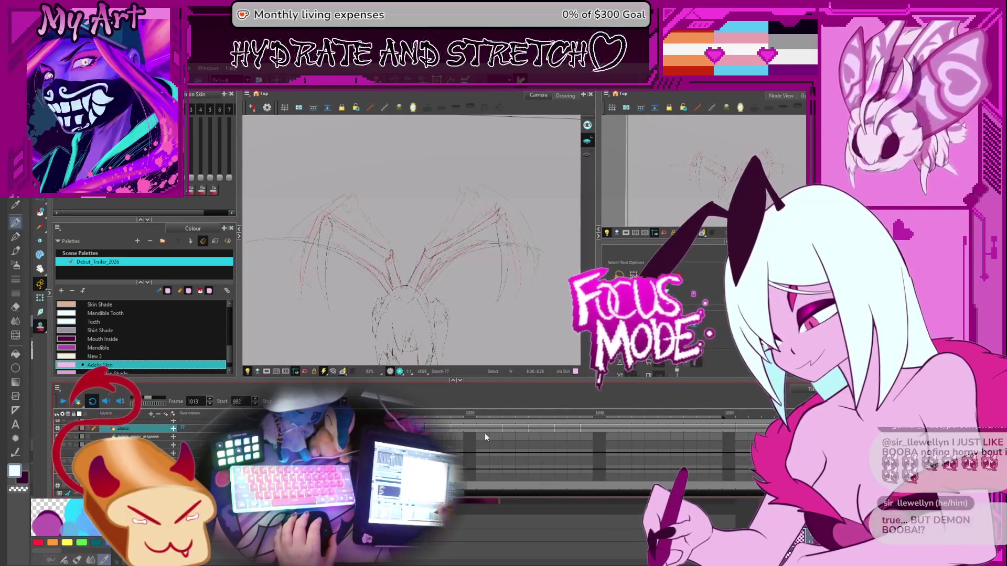
pyautogui.hscroll(-3, 472, 440)
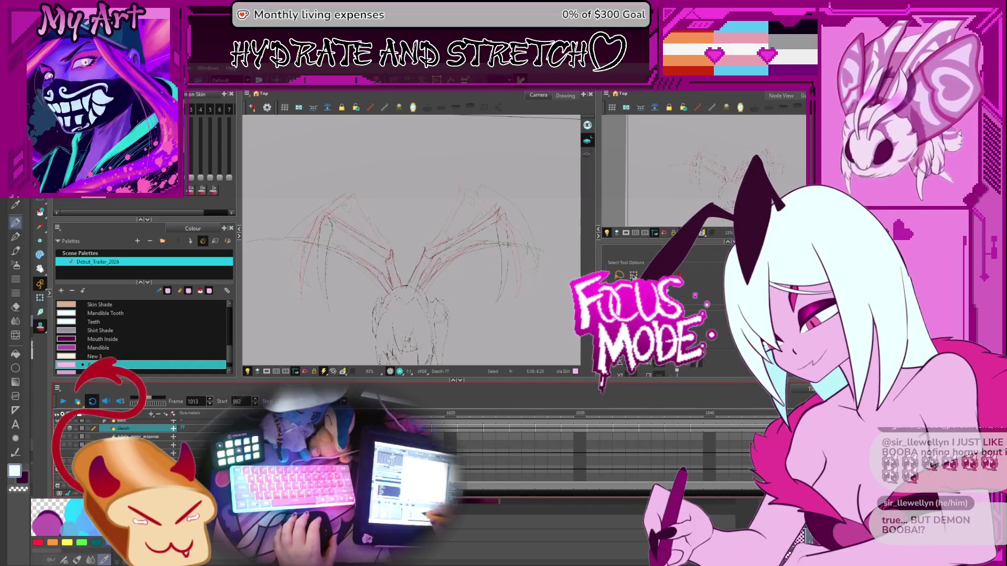
# - Jump to frame 1020 and step through the later drawings, panning the sketch into view
pyautogui.click(459, 430)
pyautogui.press('Return')
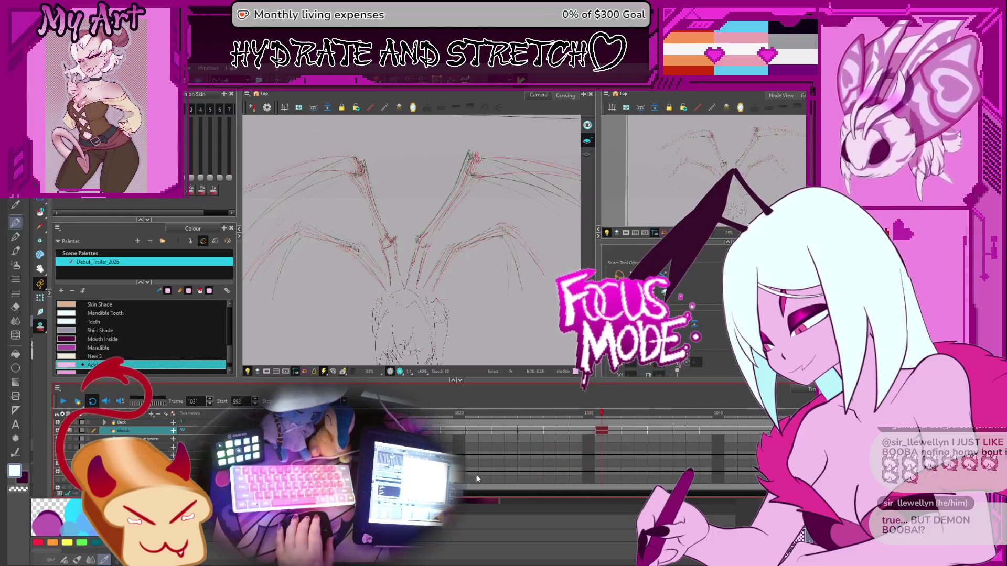
pyautogui.scroll(-5, 511, 447)
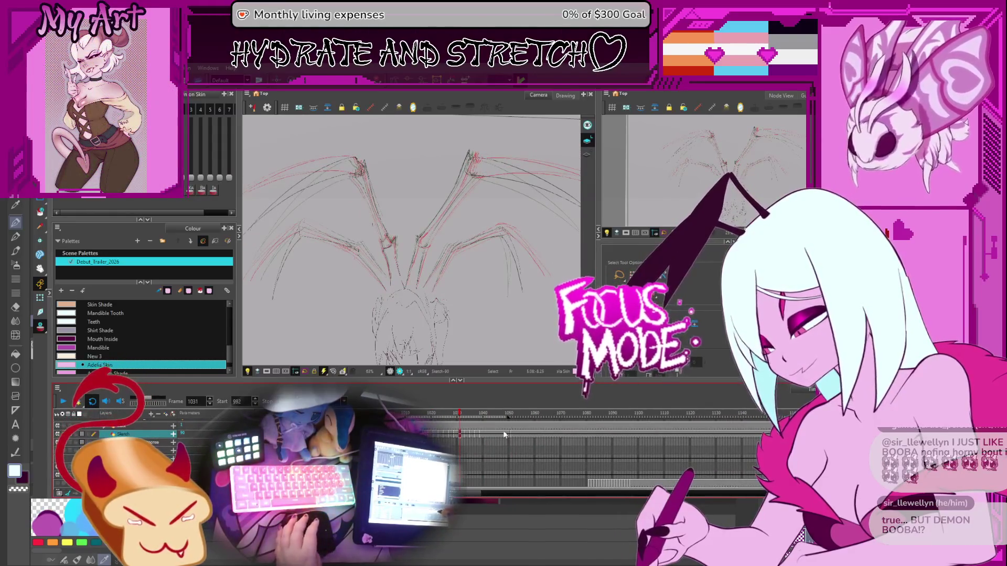
pyautogui.press('g')
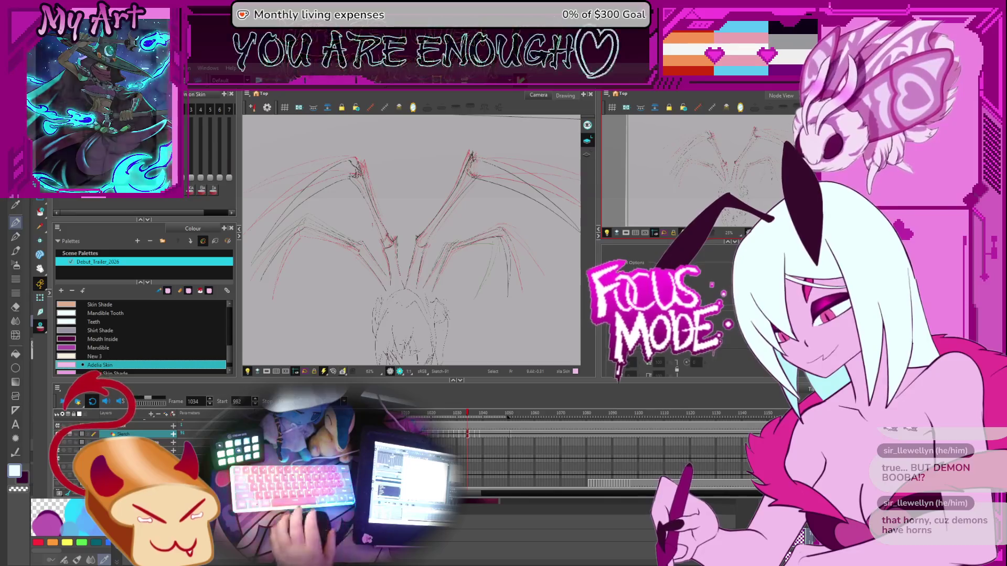
pyautogui.moveTo(447, 267)
pyautogui.mouseDown()
pyautogui.moveTo(331, 254)
pyautogui.moveTo(332, 294)
pyautogui.mouseUp()
pyautogui.press('.')
pyautogui.press('.')
pyautogui.press('.')
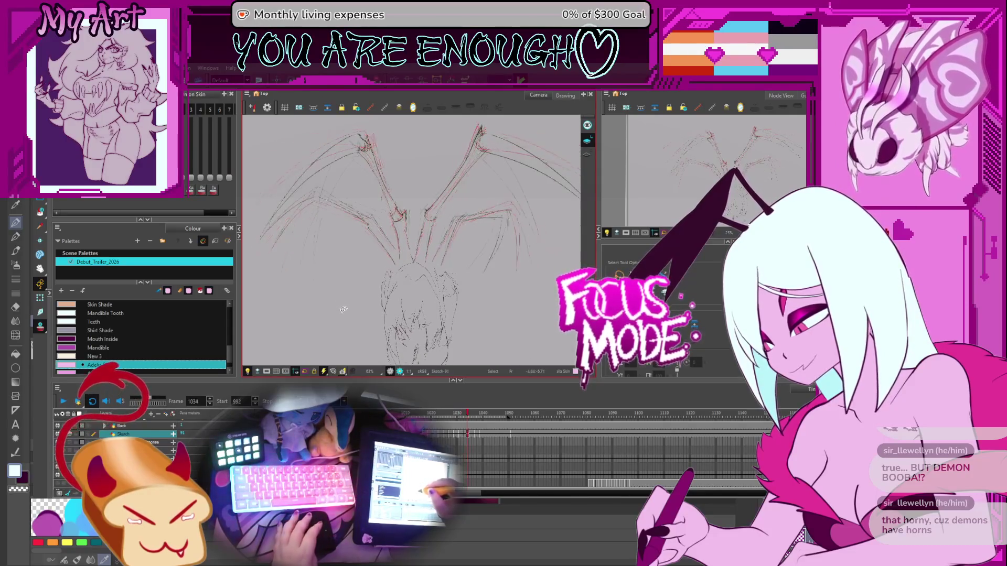
pyautogui.press('.')
pyautogui.press('.')
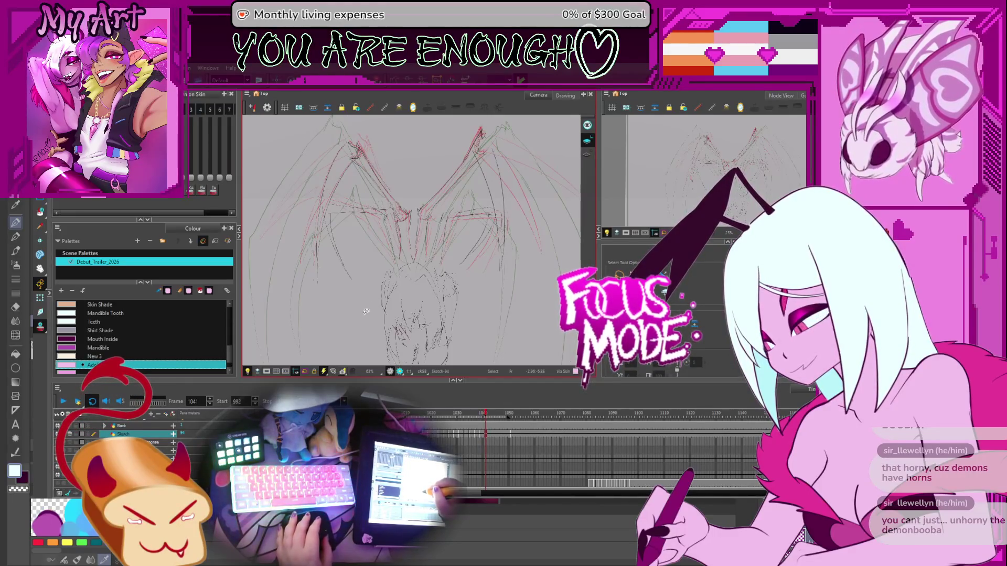
pyautogui.click(488, 256)
# - Stretch frame 1041's left wing stroke taller and narrower
pyautogui.click(492, 216)
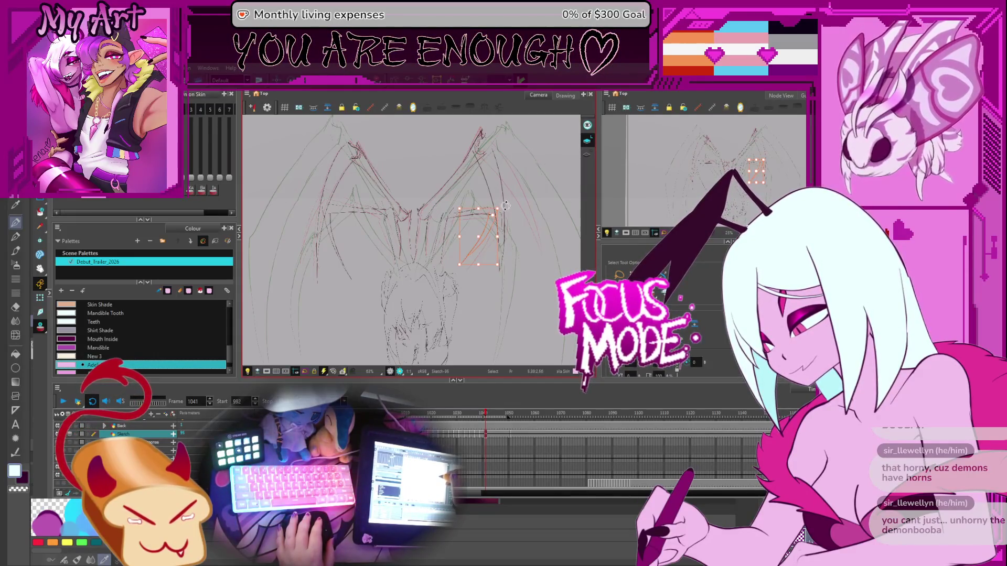
pyautogui.click(493, 218)
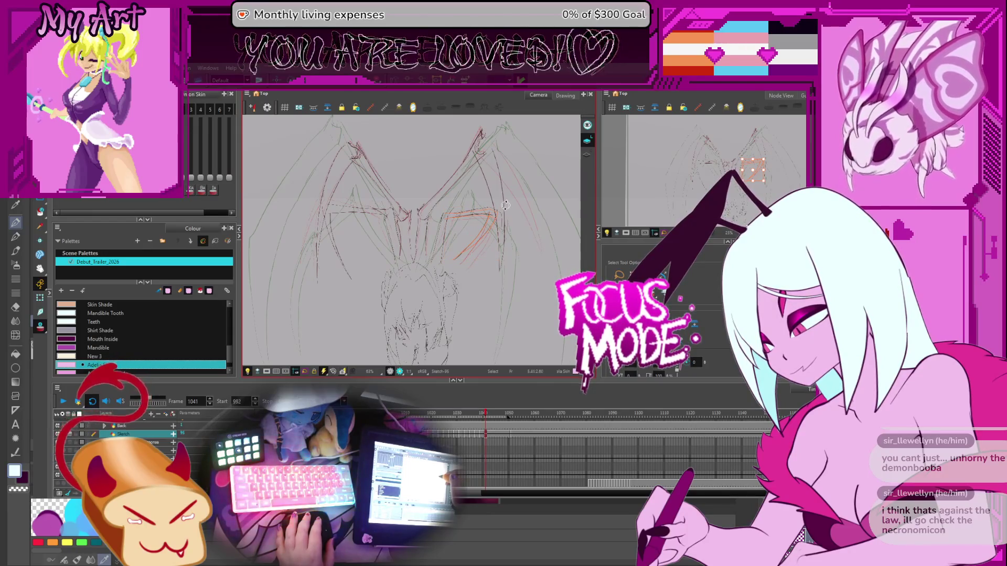
pyautogui.click(332, 227)
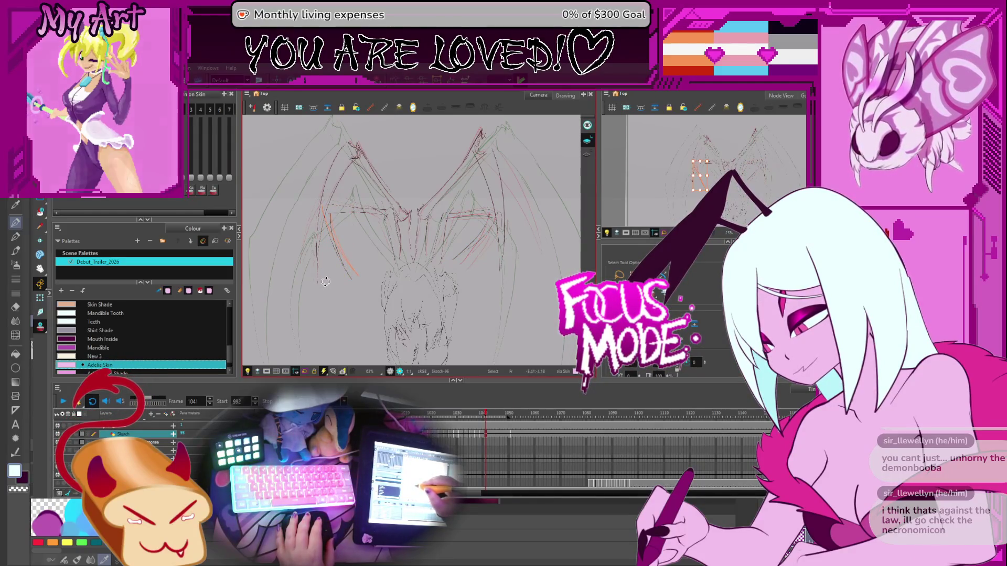
pyautogui.click(331, 227)
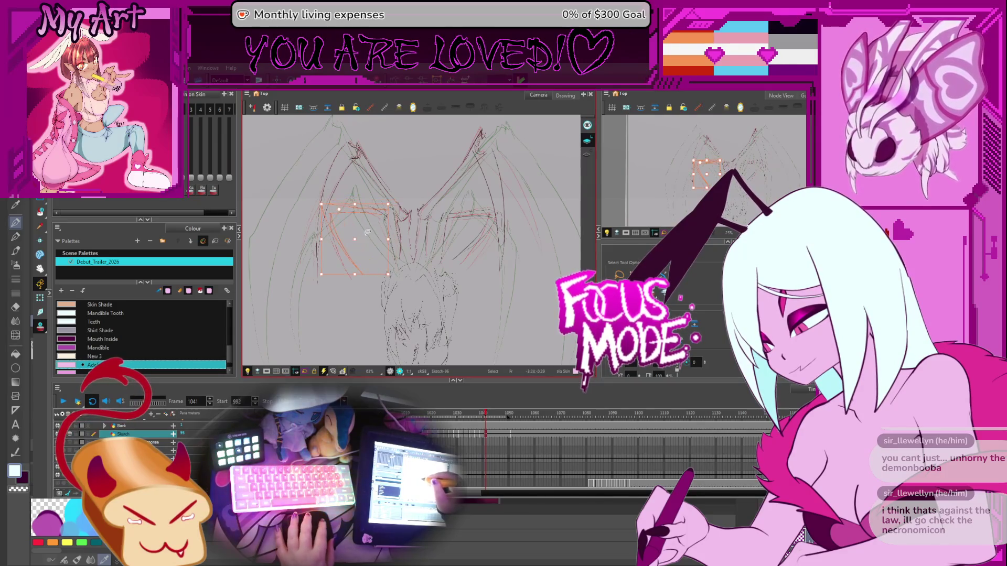
pyautogui.click(355, 214)
pyautogui.click(378, 216)
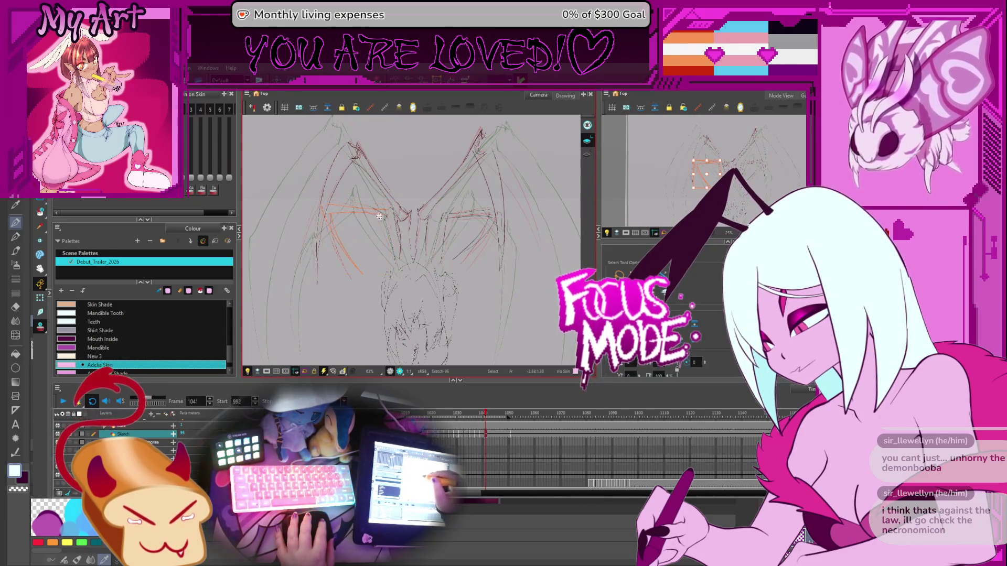
pyautogui.click(322, 283)
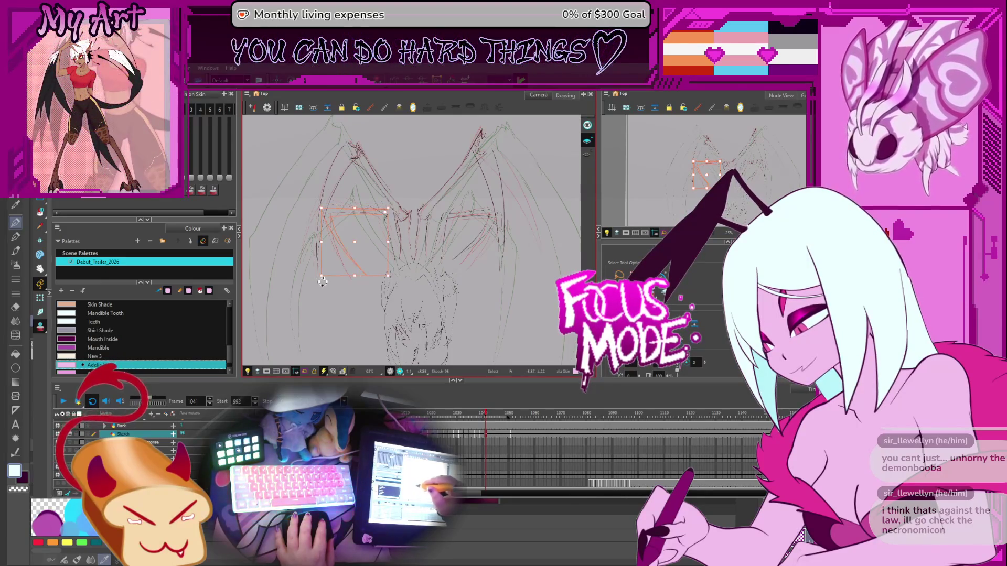
pyautogui.moveTo(396, 205); pyautogui.dragTo(336, 245)
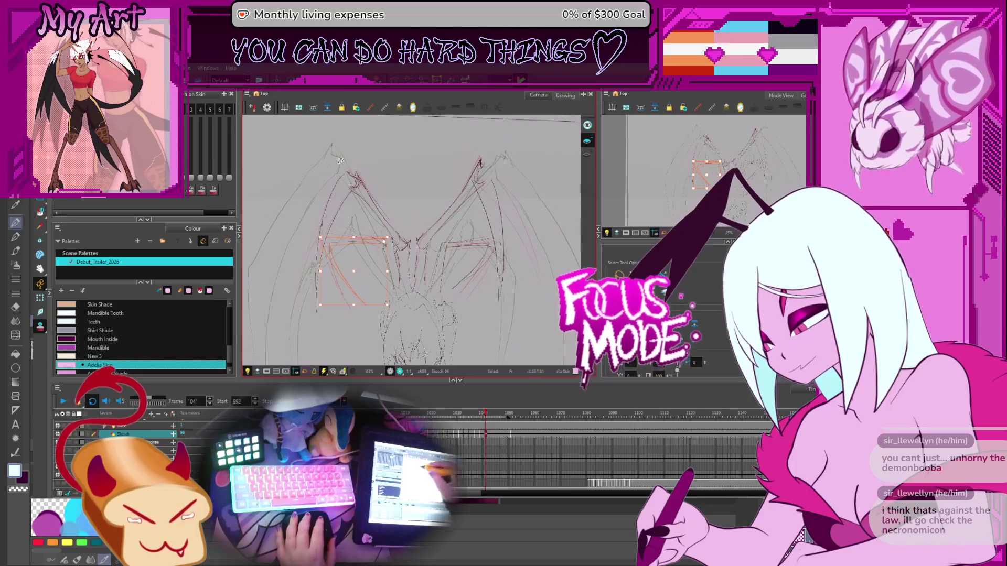
pyautogui.click(345, 222)
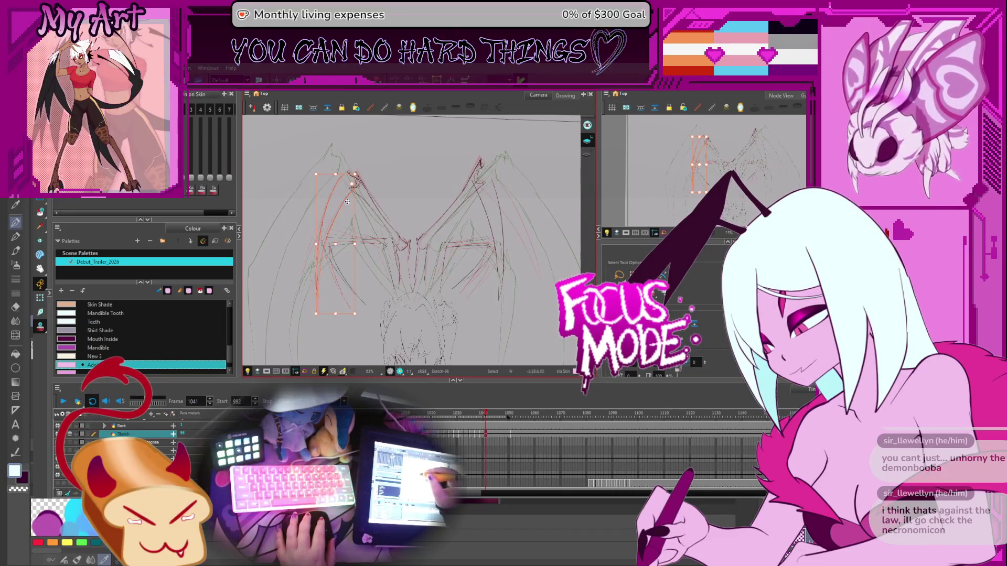
# - Lean the left wing strokes right, narrow the right wing strokes, then advance to frame 1043
pyautogui.moveTo(352, 184); pyautogui.dragTo(367, 183)
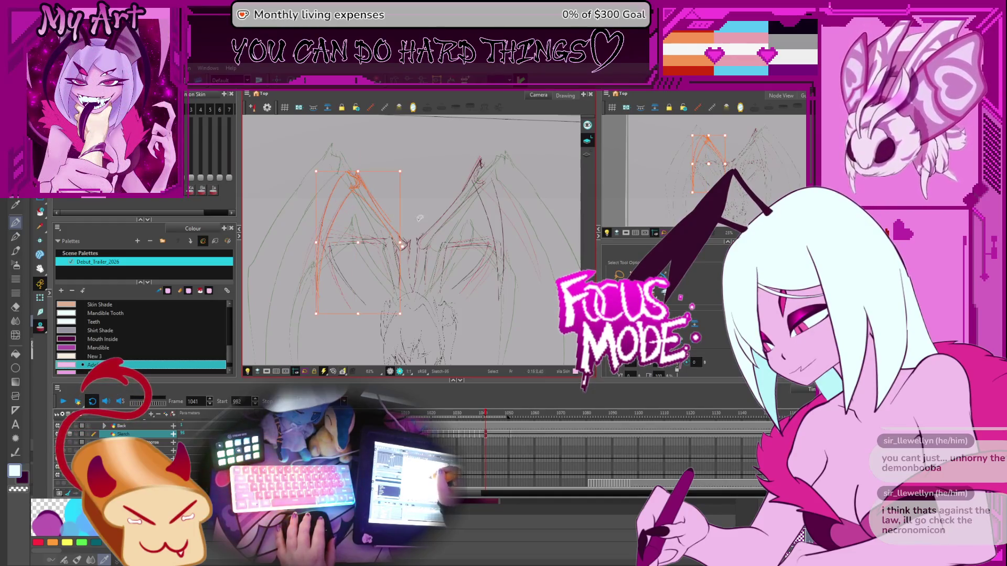
pyautogui.moveTo(401, 242); pyautogui.dragTo(407, 244)
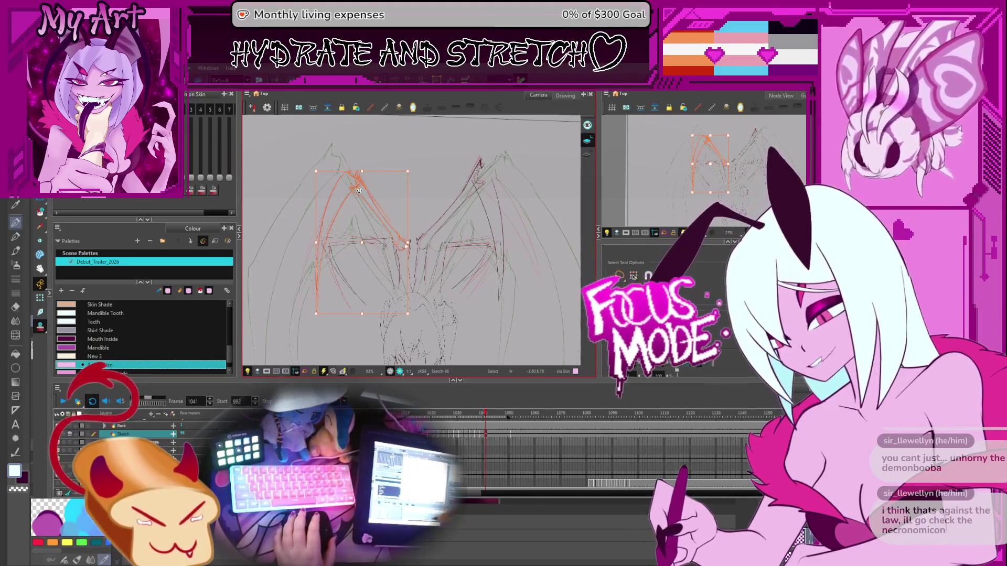
pyautogui.click(312, 317)
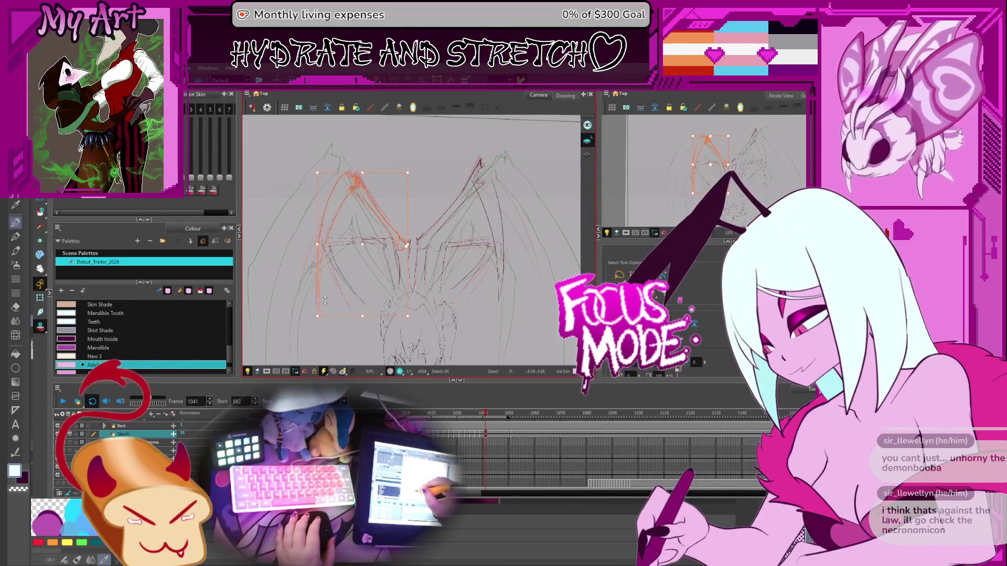
pyautogui.click(439, 209)
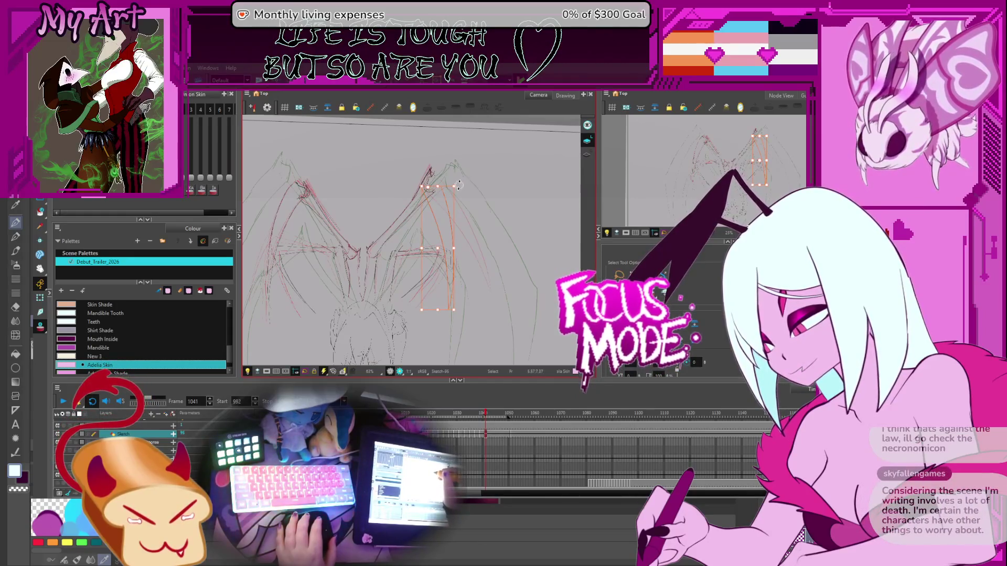
pyautogui.moveTo(460, 186); pyautogui.dragTo(452, 195)
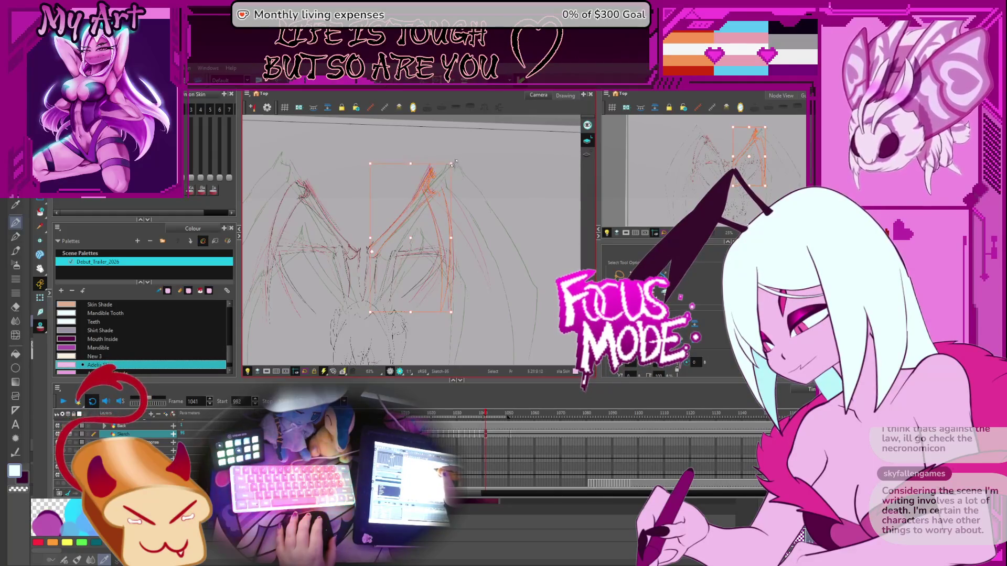
pyautogui.click(487, 416)
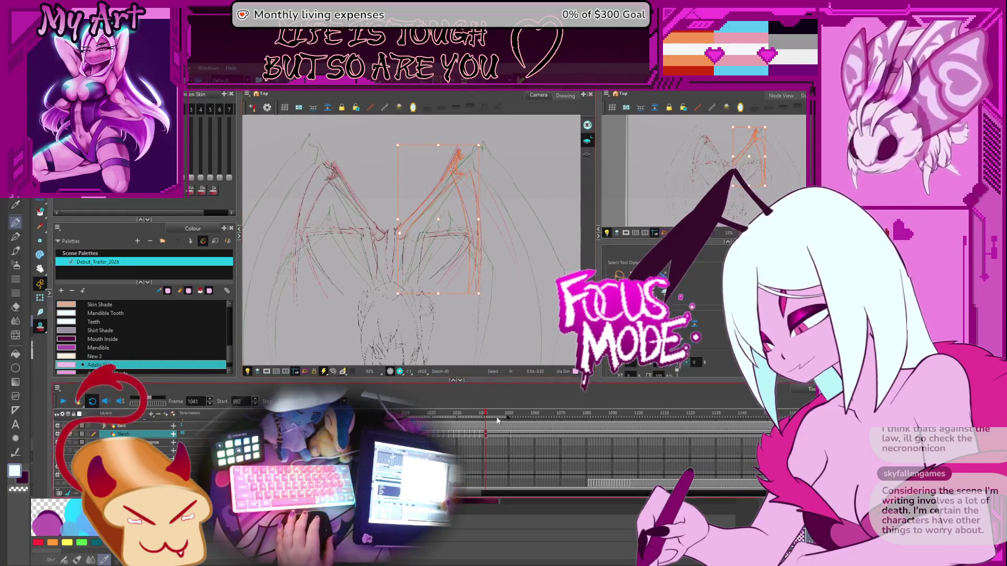
pyautogui.press('.')
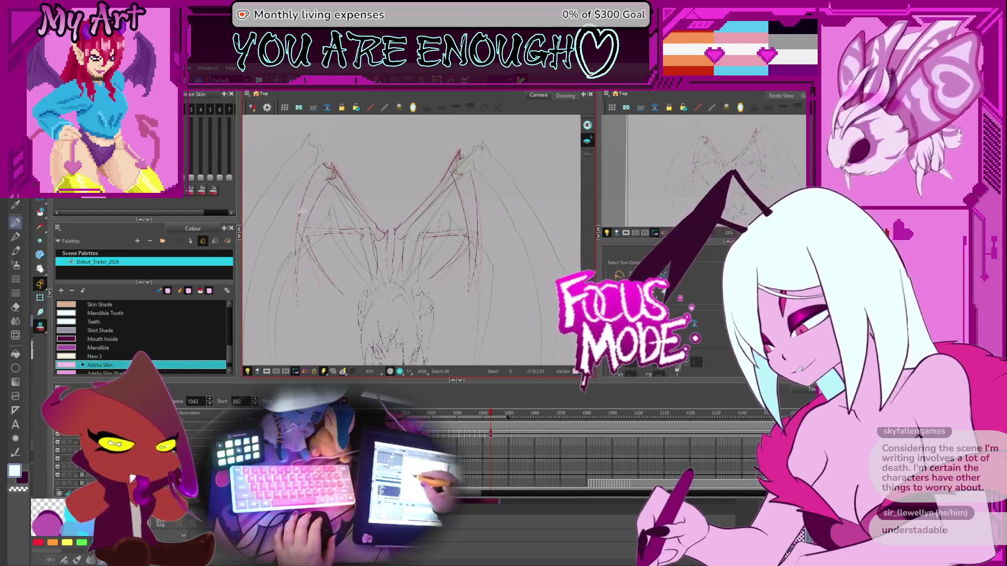
# - Shift frame 1043's two left wing strokes right and down, and resize them
pyautogui.click(325, 177)
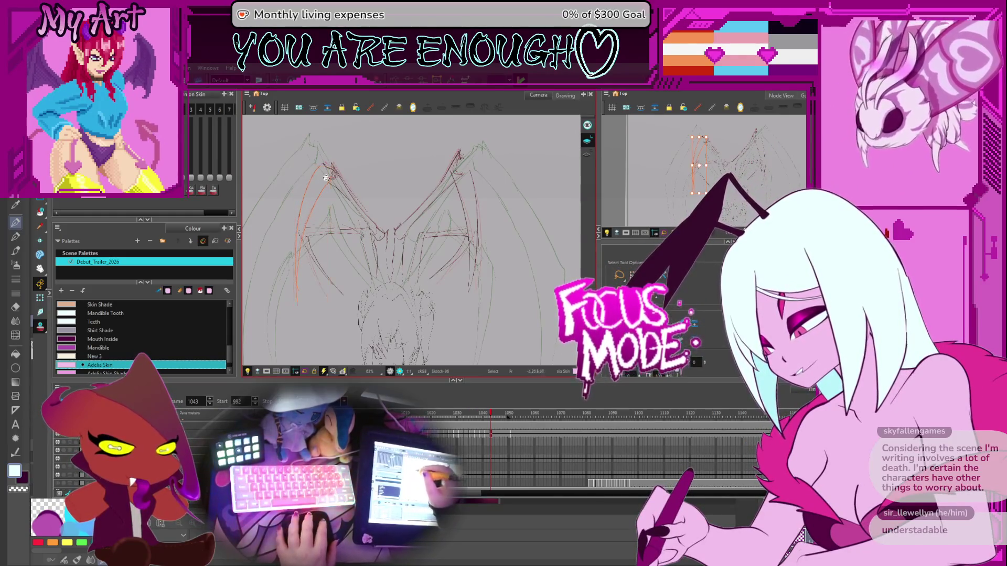
pyautogui.moveTo(291, 313); pyautogui.dragTo(292, 315)
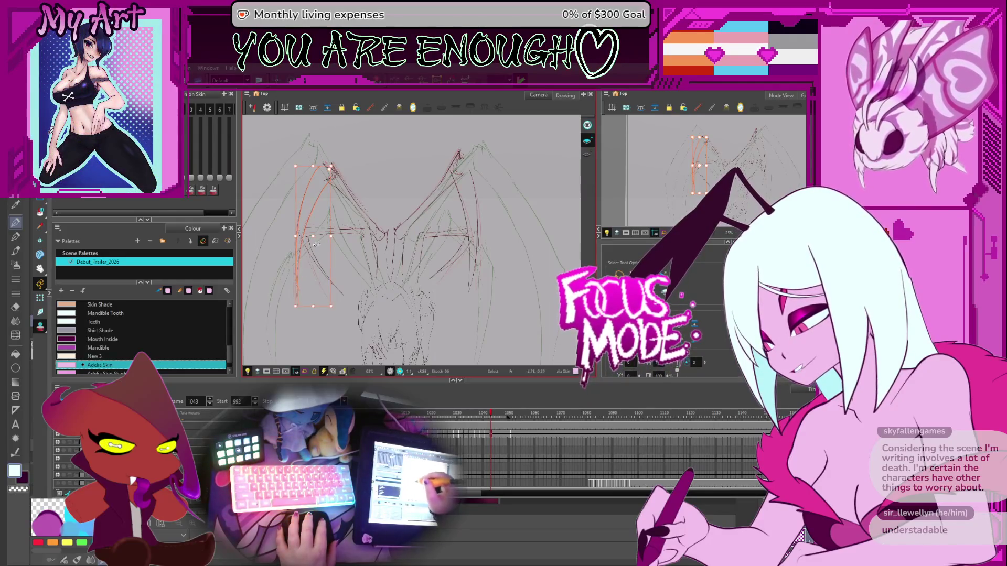
pyautogui.keyDown('shift'); pyautogui.click(336, 196); pyautogui.keyUp('shift')
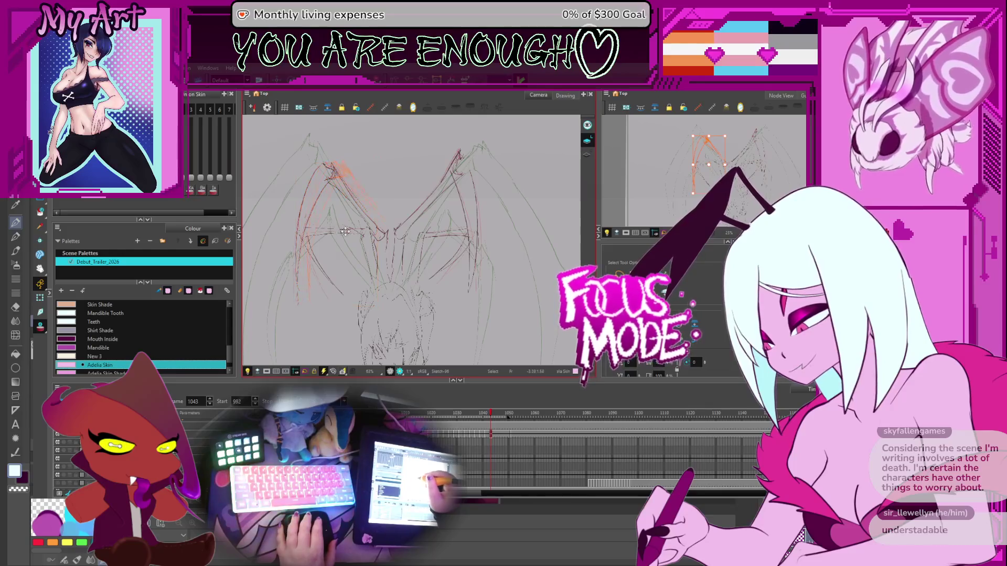
pyautogui.moveTo(345, 231); pyautogui.dragTo(352, 239)
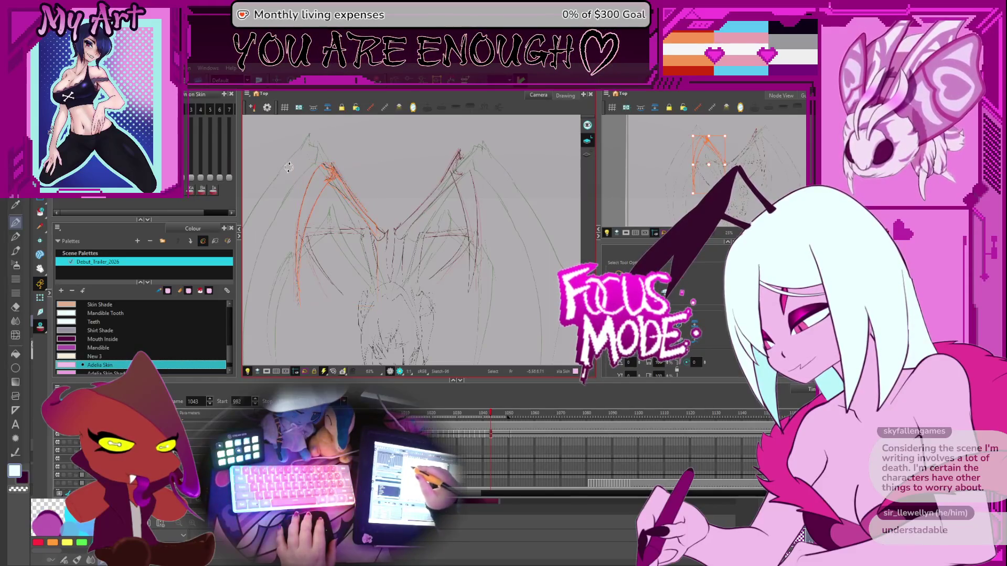
pyautogui.moveTo(288, 167); pyautogui.dragTo(289, 166)
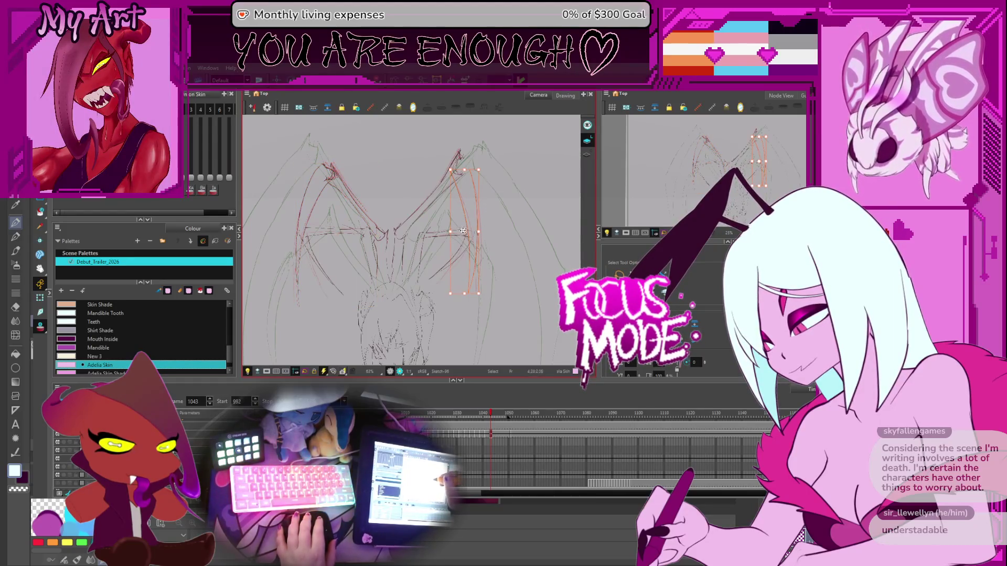
# - Select the right wing's upper strokes, including the diagonal upper line
pyautogui.click(483, 168)
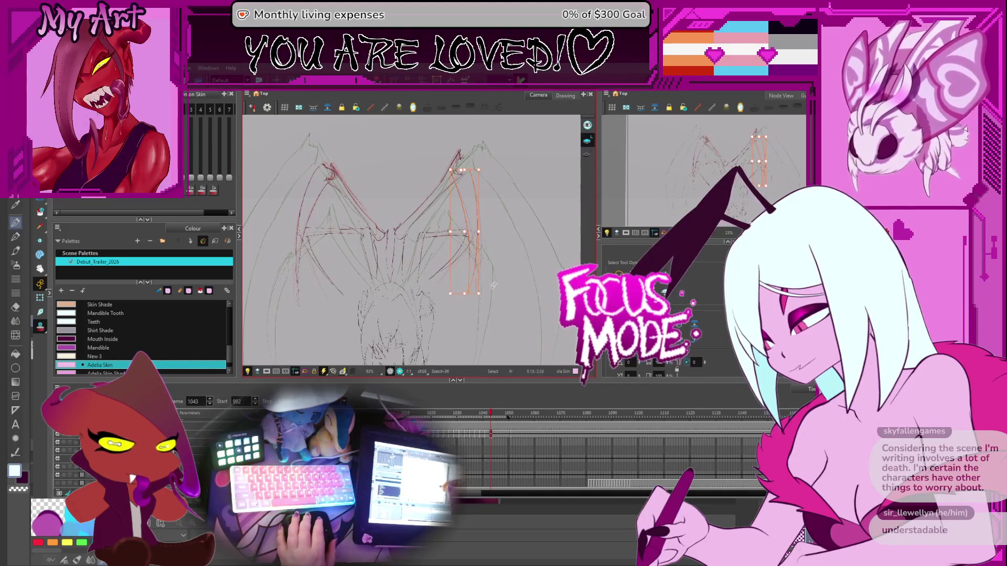
pyautogui.click(482, 299)
pyautogui.keyDown('shift'); pyautogui.click(459, 153); pyautogui.keyUp('shift')
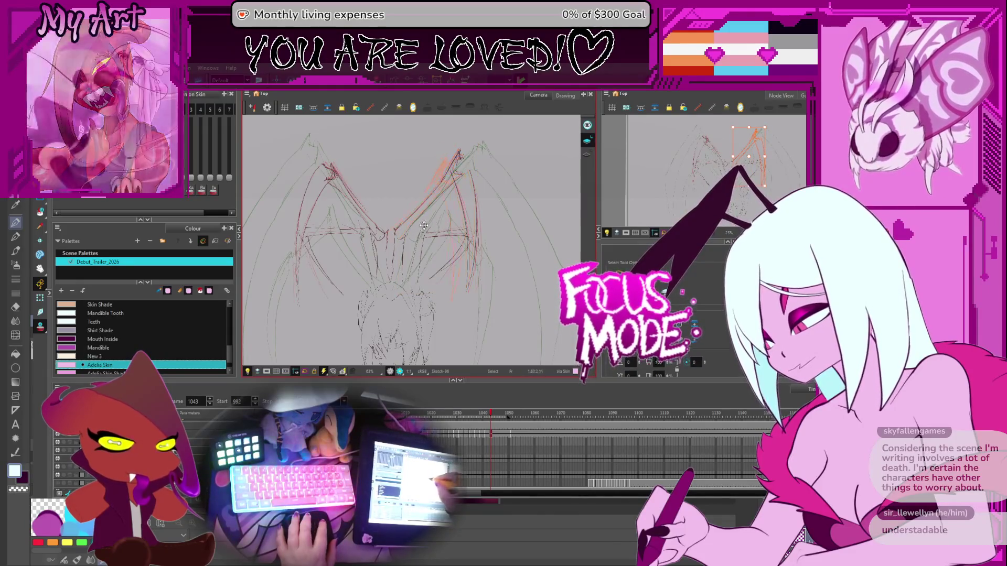
pyautogui.moveTo(410, 224); pyautogui.dragTo(431, 177)
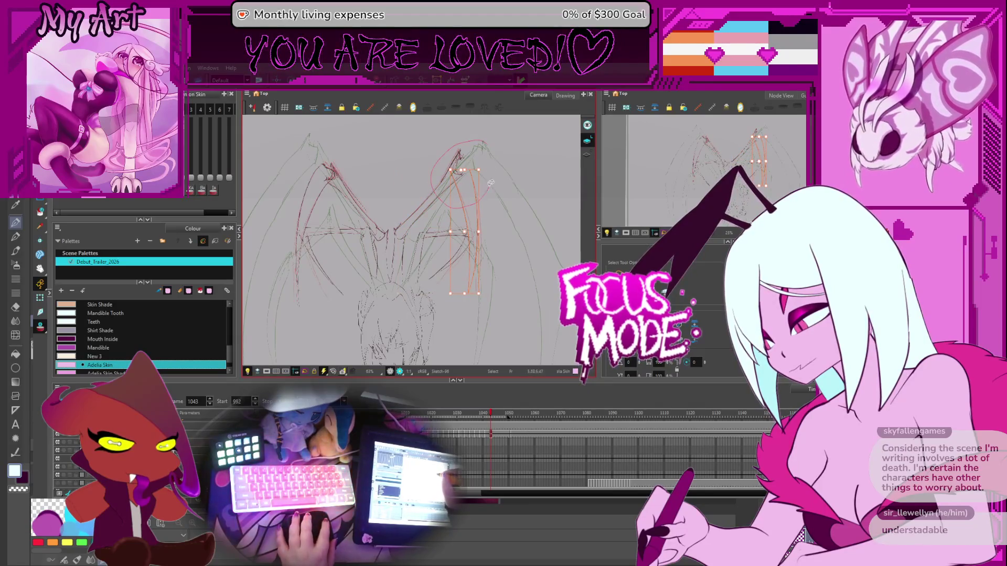
pyautogui.keyDown('shift'); pyautogui.click(455, 160); pyautogui.keyUp('shift')
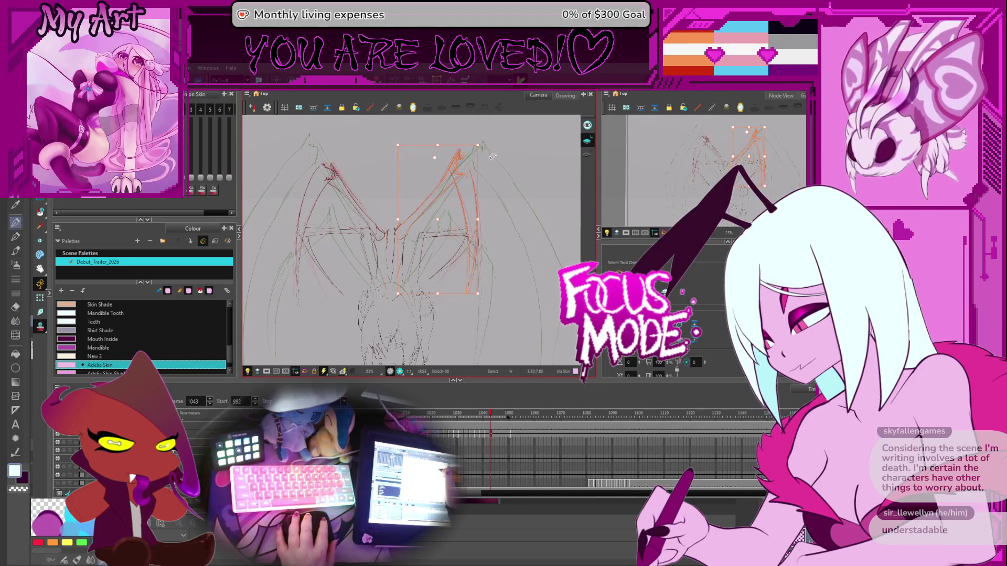
pyautogui.moveTo(437, 154); pyautogui.dragTo(429, 178)
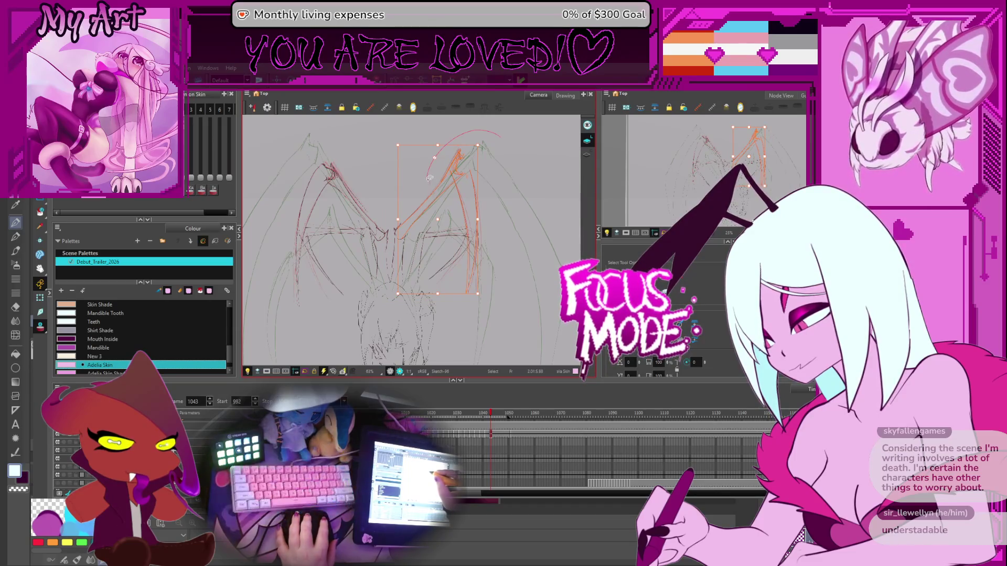
pyautogui.moveTo(481, 196); pyautogui.dragTo(480, 194)
pyautogui.click(405, 226)
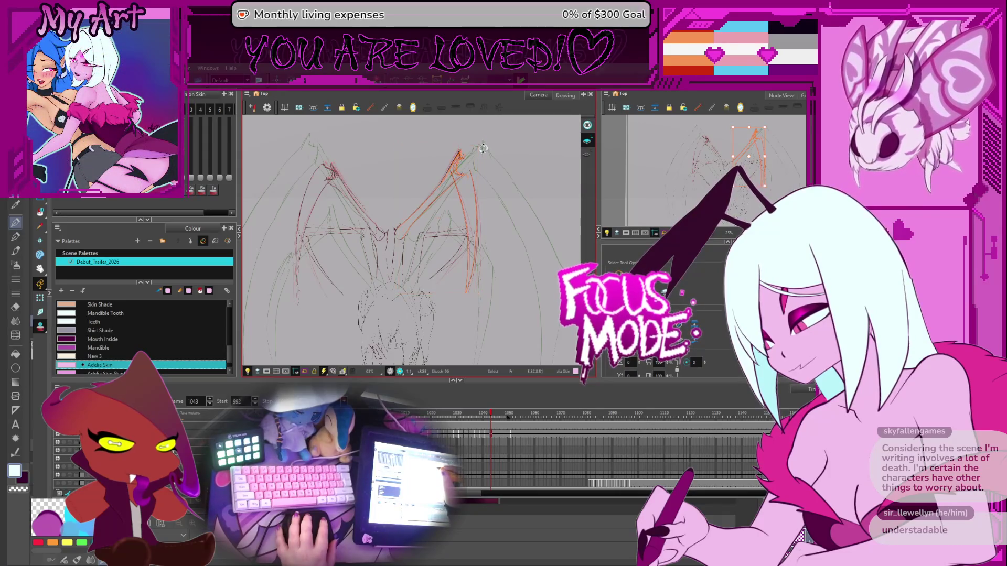
# - Select the lower wing segment's strokes and rotate them to a new angle
pyautogui.moveTo(396, 192); pyautogui.dragTo(400, 182)
pyautogui.press('space')
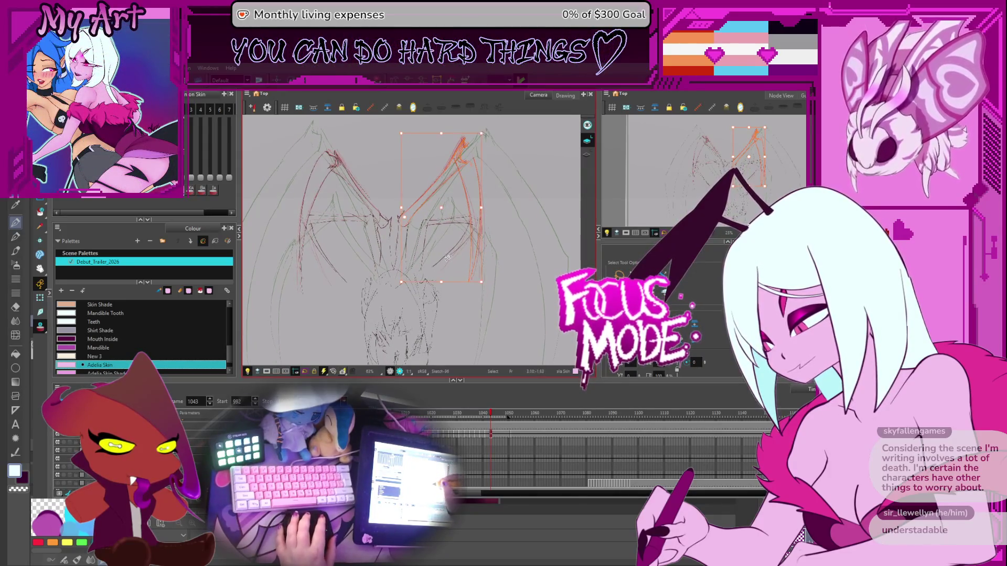
pyautogui.click(450, 246)
pyautogui.moveTo(471, 221); pyautogui.dragTo(428, 268)
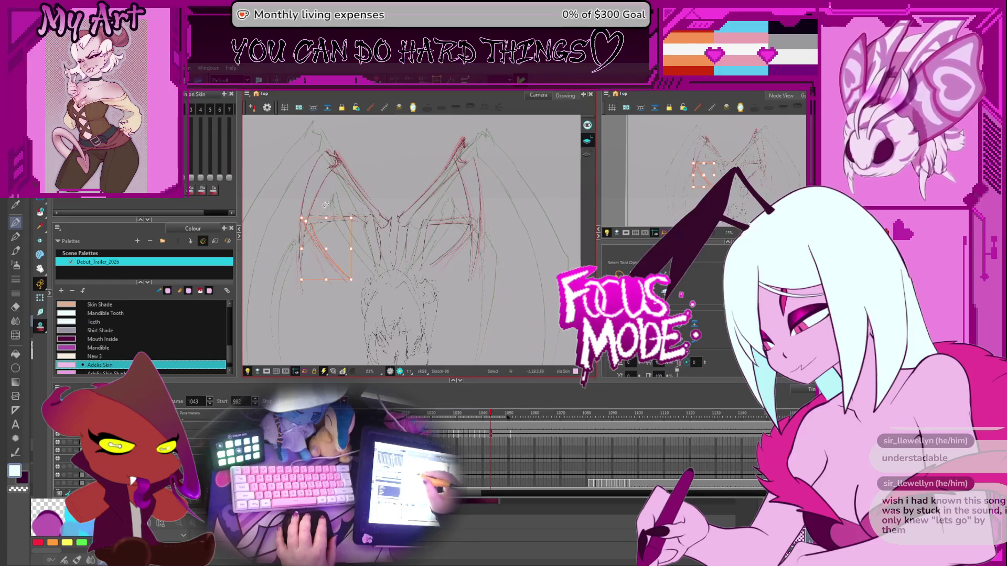
pyautogui.moveTo(356, 210); pyautogui.dragTo(351, 221)
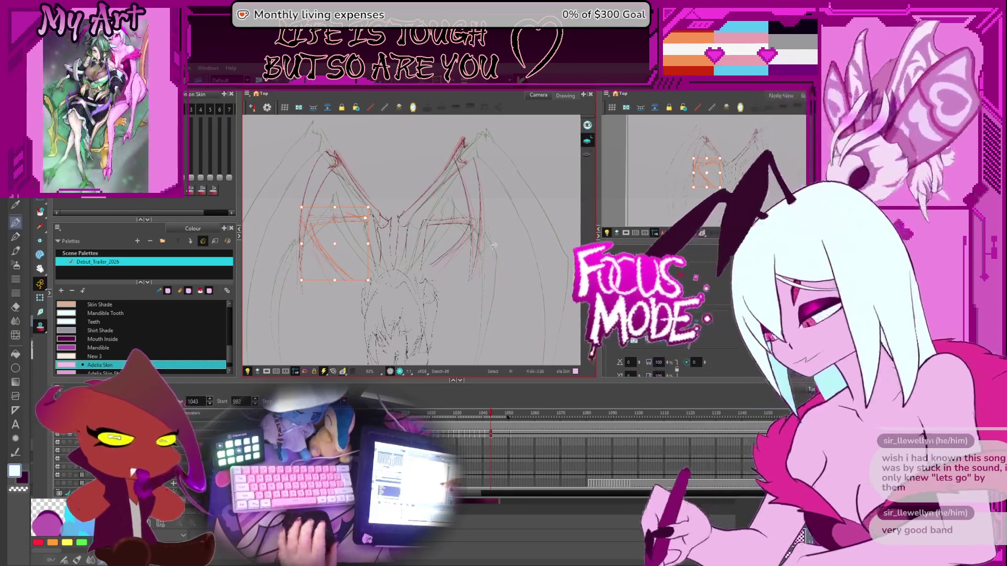
pyautogui.moveTo(489, 241); pyautogui.dragTo(502, 228)
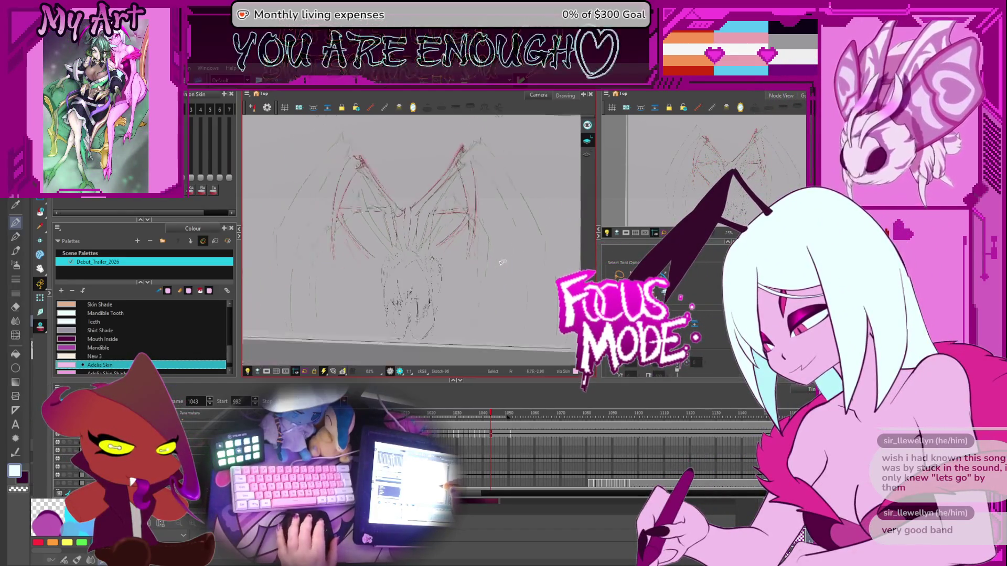
# - Zoom out the Camera view, play and stop the animation, then scrub to frame 1035
pyautogui.press('2')
pyautogui.press('1')
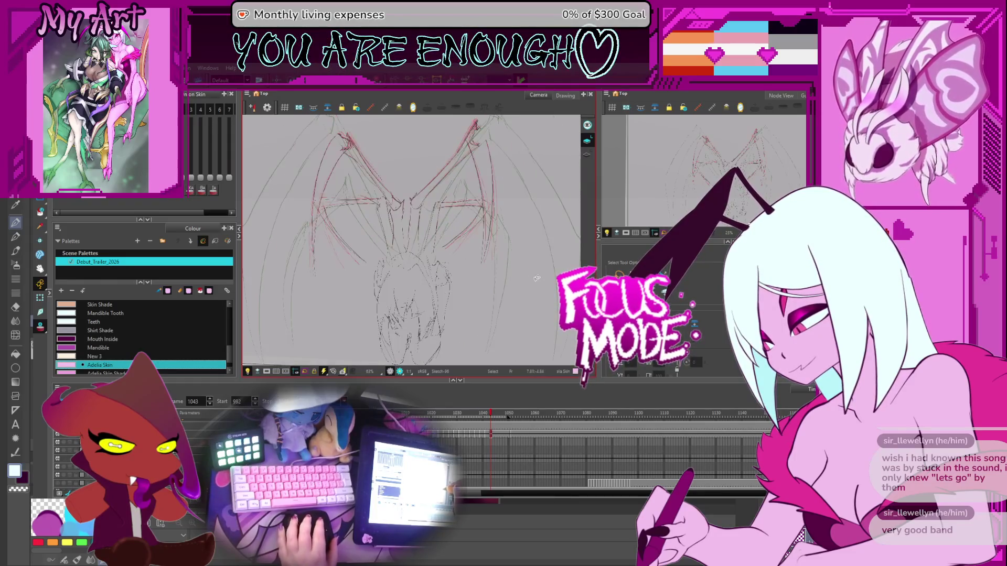
pyautogui.press('1')
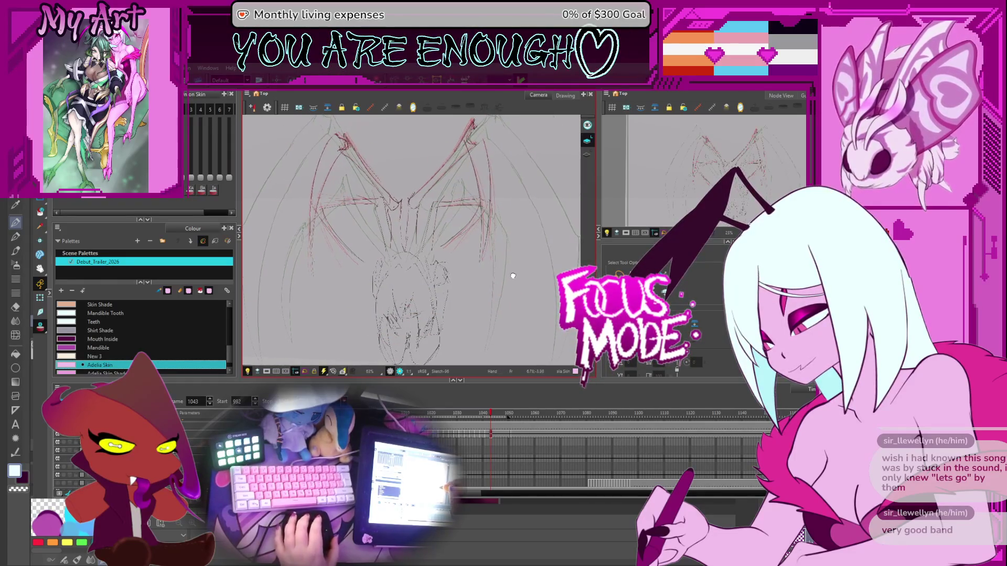
pyautogui.press('Return')
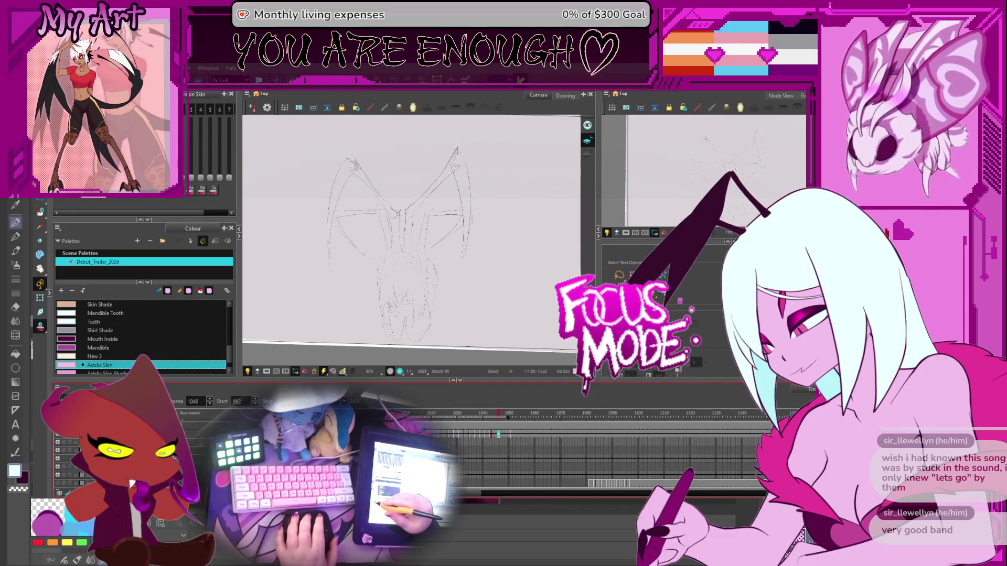
pyautogui.press('Return')
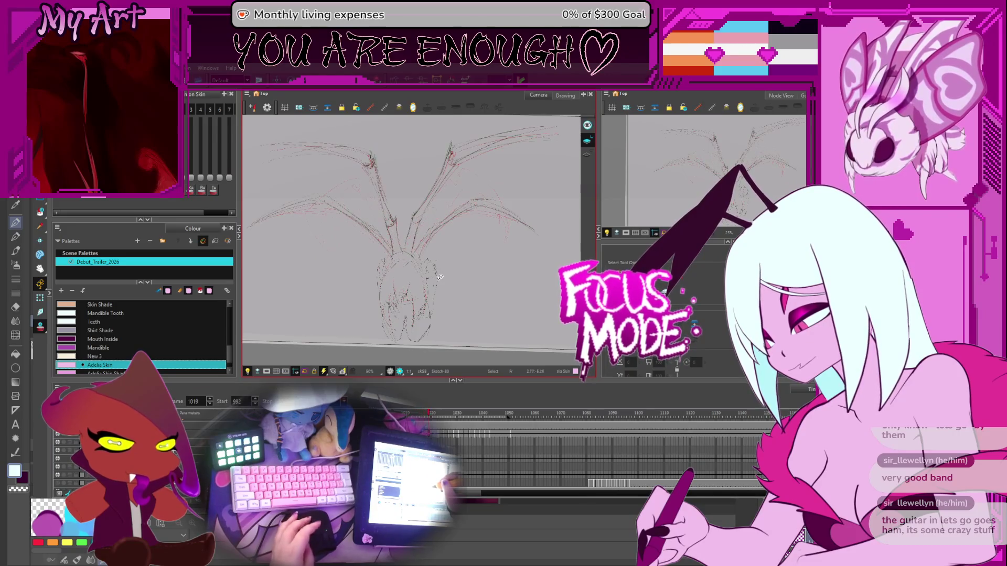
pyautogui.moveTo(434, 419); pyautogui.dragTo(450, 421)
pyautogui.moveTo(452, 423); pyautogui.dragTo(471, 429)
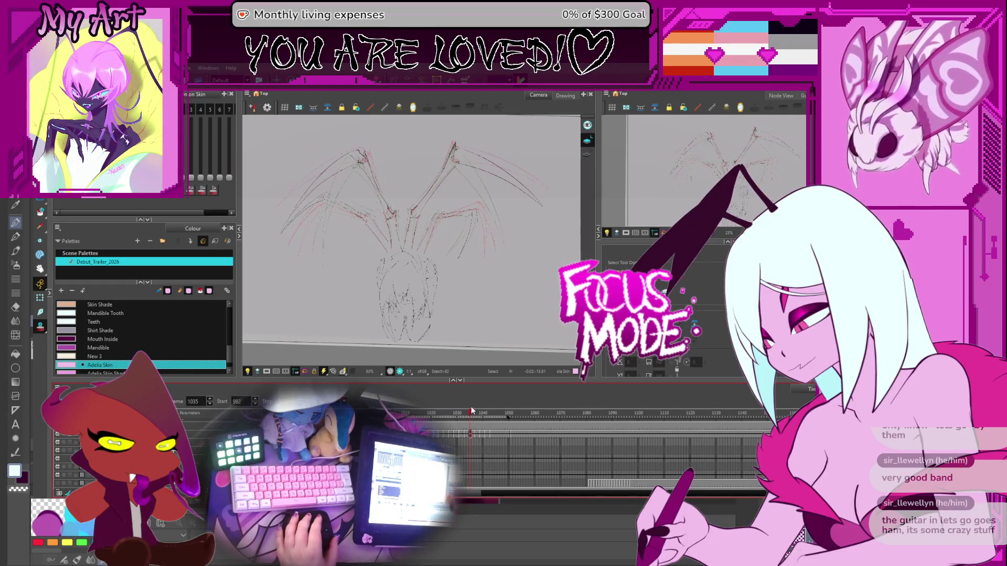
pyautogui.scroll(2, 467, 183)
# - Try selecting the right and central leg strokes on frame 1035, then clear the selection
pyautogui.click(479, 187)
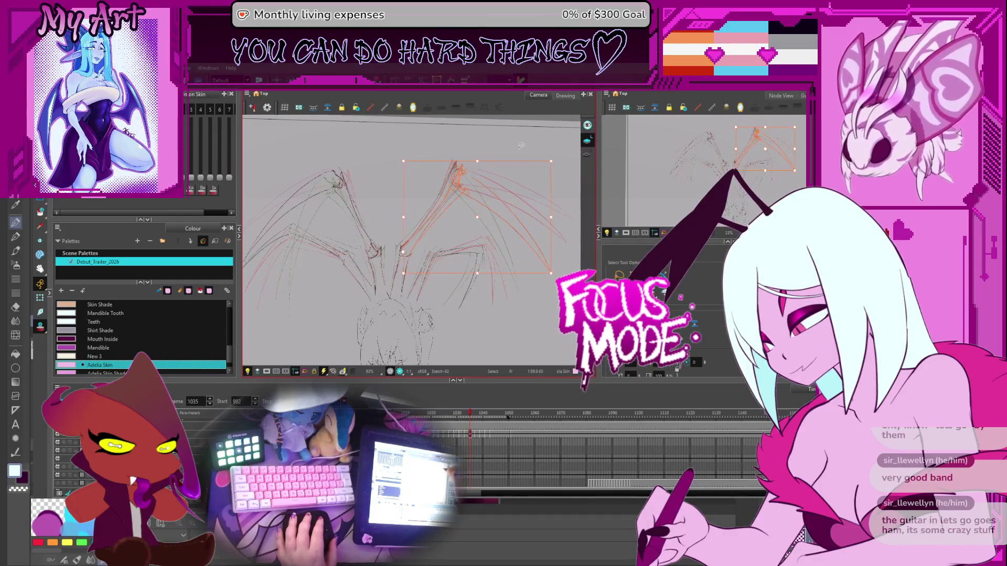
pyautogui.moveTo(500, 158); pyautogui.dragTo(419, 202)
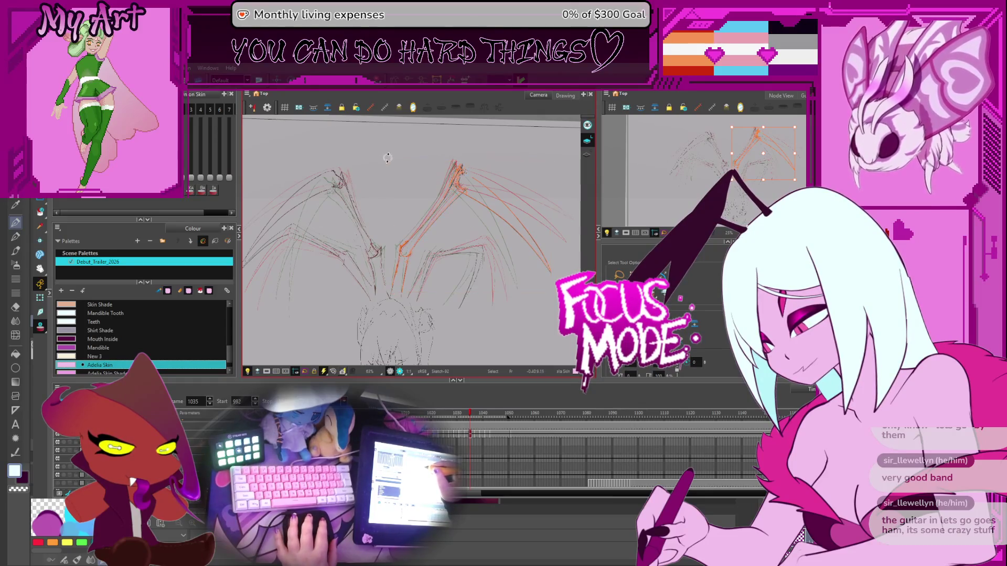
pyautogui.moveTo(391, 167); pyautogui.dragTo(389, 189)
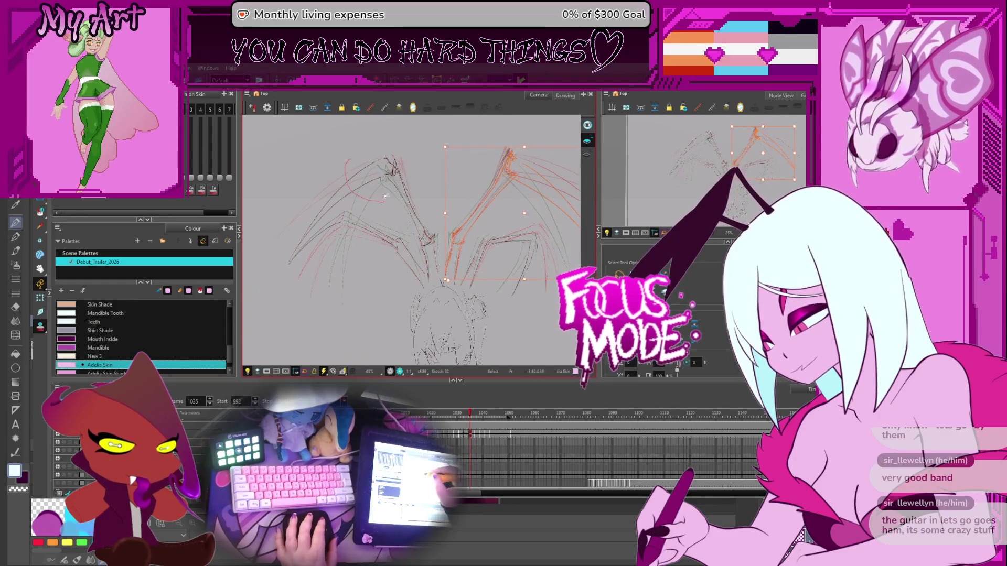
pyautogui.click(388, 209)
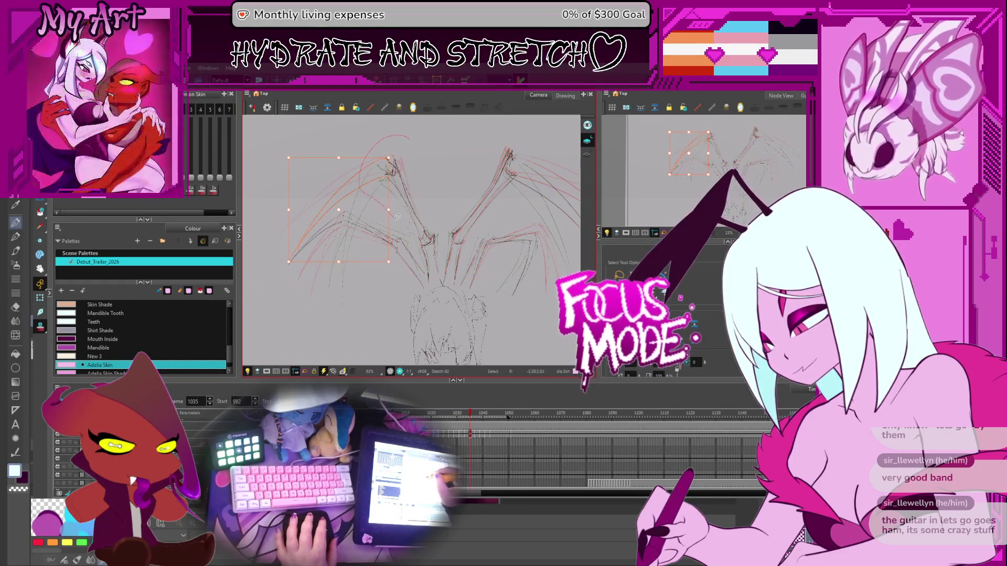
pyautogui.keyDown('shift'); pyautogui.click(431, 258); pyautogui.keyUp('shift')
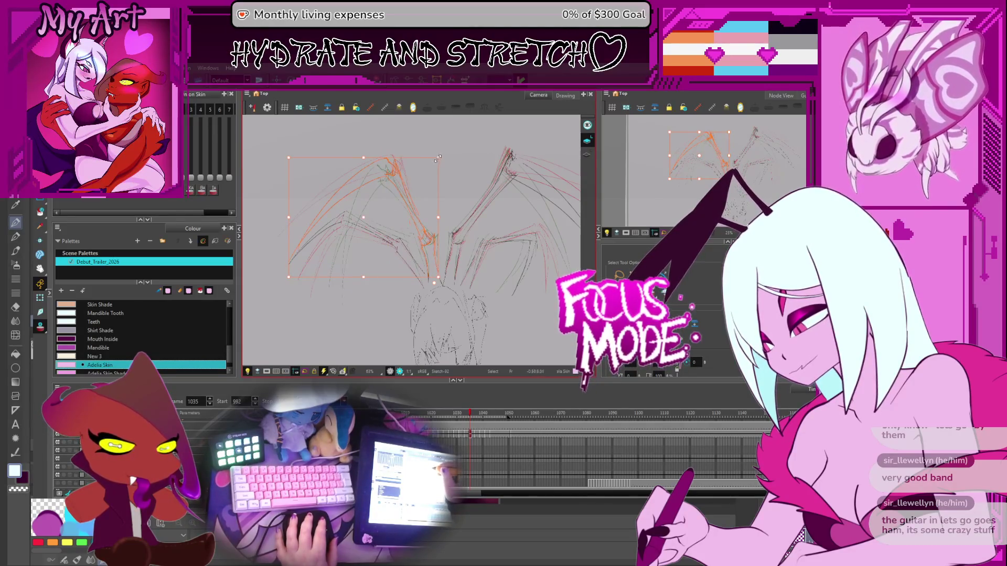
pyautogui.scroll(3, 430, 184)
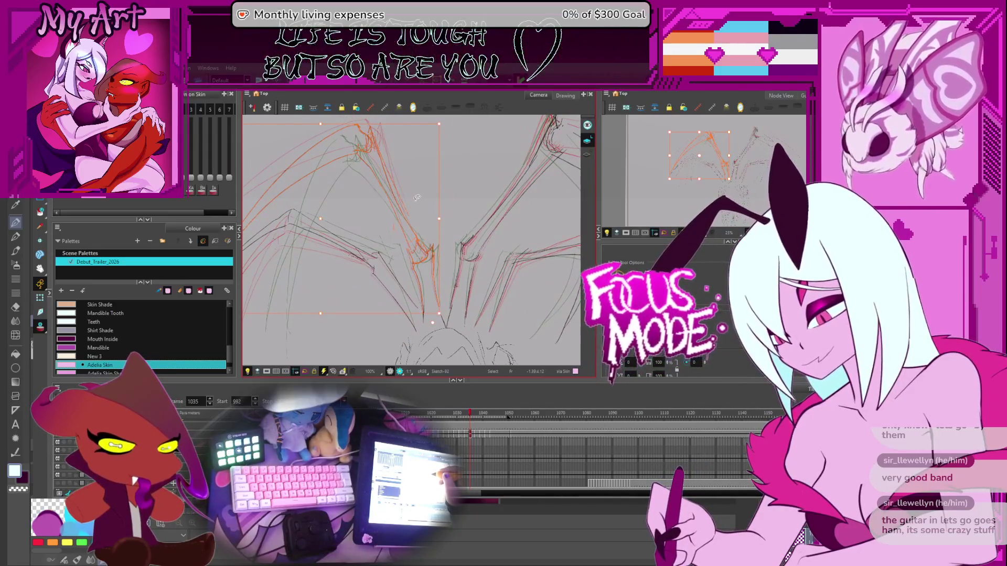
pyautogui.scroll(-3, 423, 144)
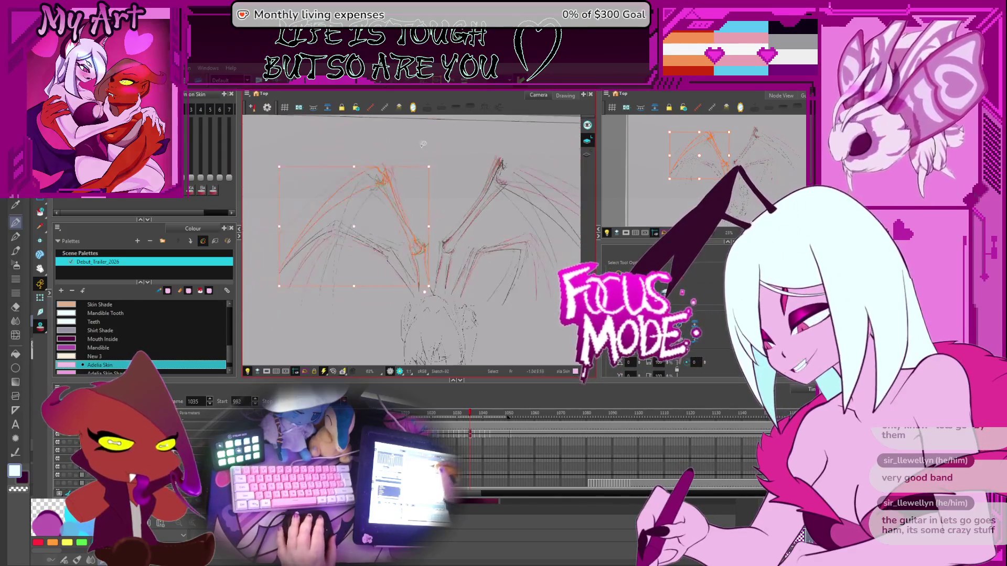
pyautogui.scroll(3, 428, 144)
pyautogui.scroll(-1, 437, 146)
pyautogui.click(437, 146)
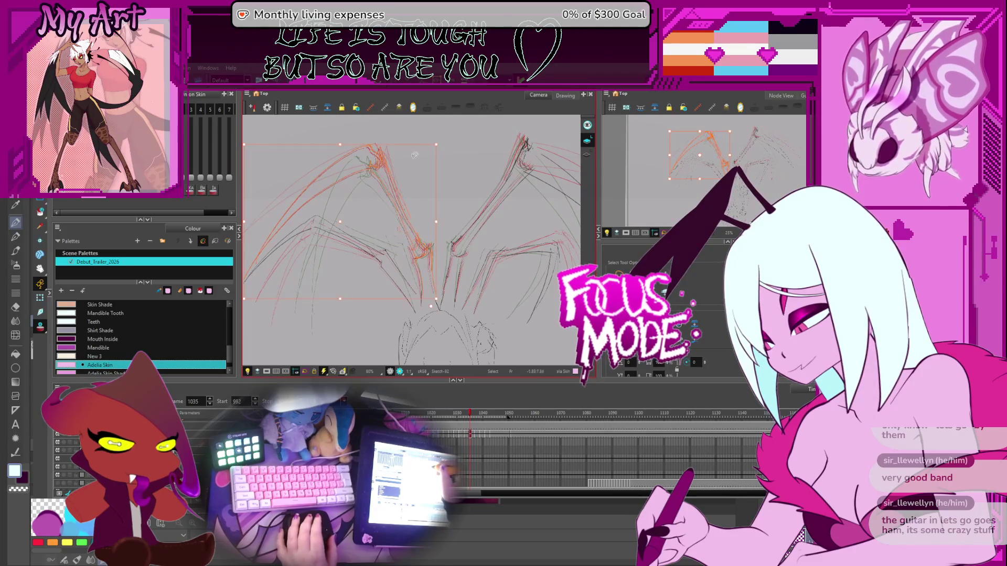
# - Rotate the left leg strokes into a wider spread and play back the animation
pyautogui.click(357, 176)
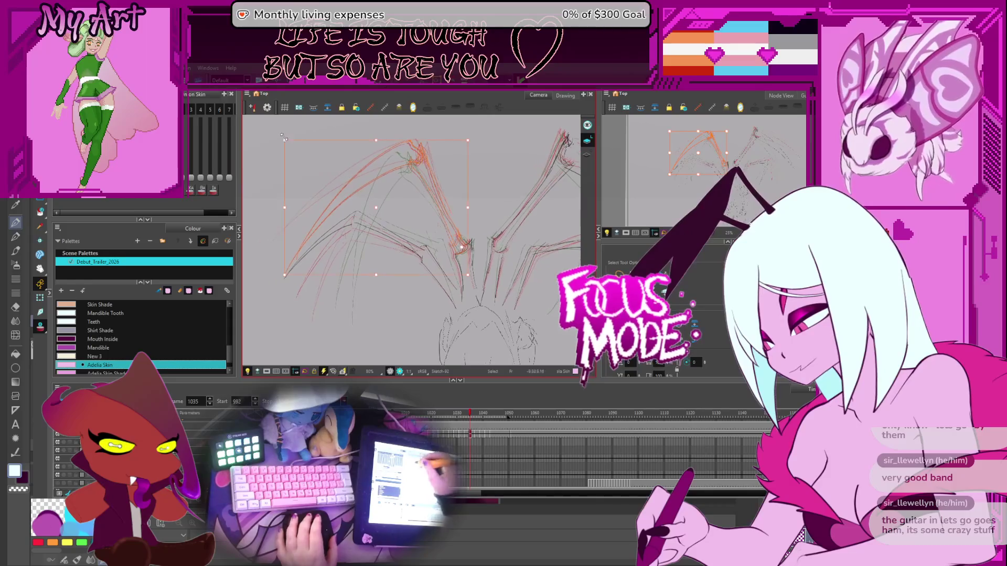
pyautogui.moveTo(273, 148); pyautogui.dragTo(350, 129)
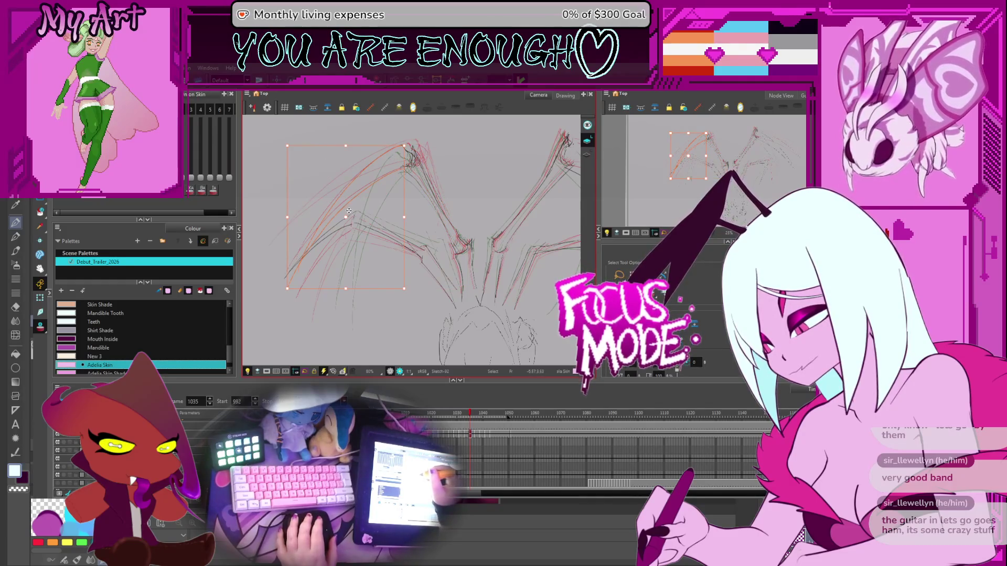
pyautogui.keyDown('shift'); pyautogui.click(404, 149); pyautogui.keyUp('shift')
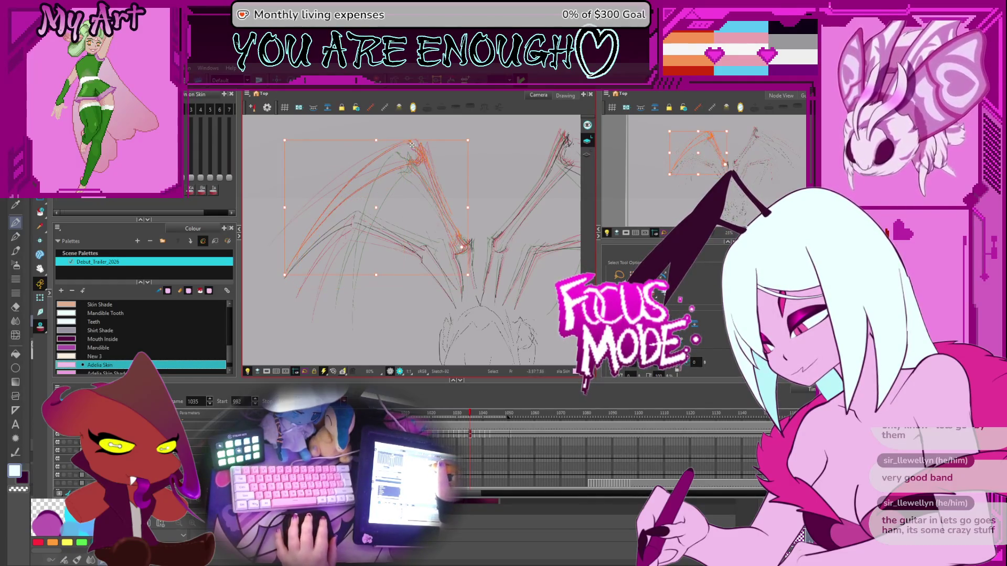
pyautogui.click(407, 134)
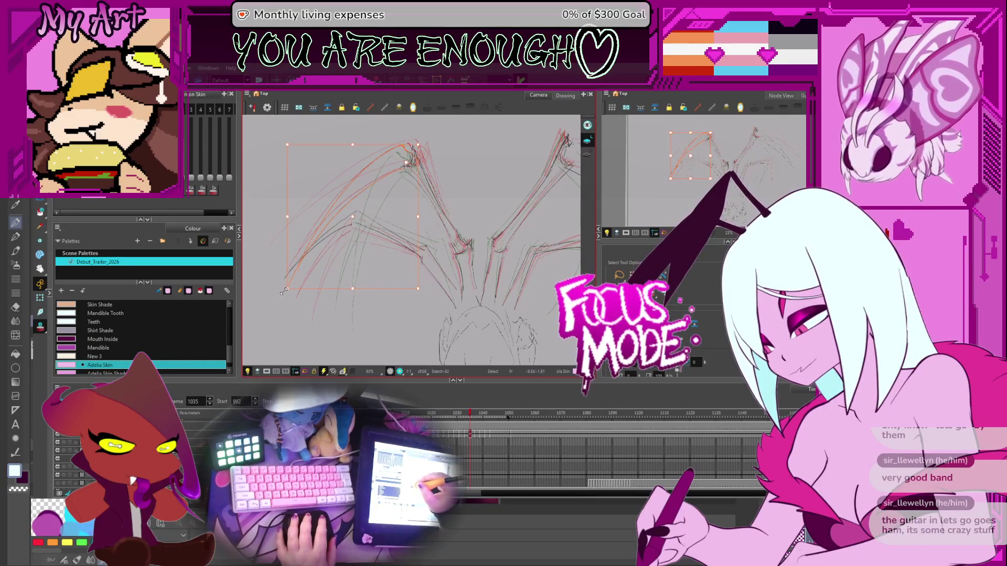
pyautogui.moveTo(295, 310); pyautogui.dragTo(299, 317)
pyautogui.moveTo(454, 163); pyautogui.dragTo(394, 149)
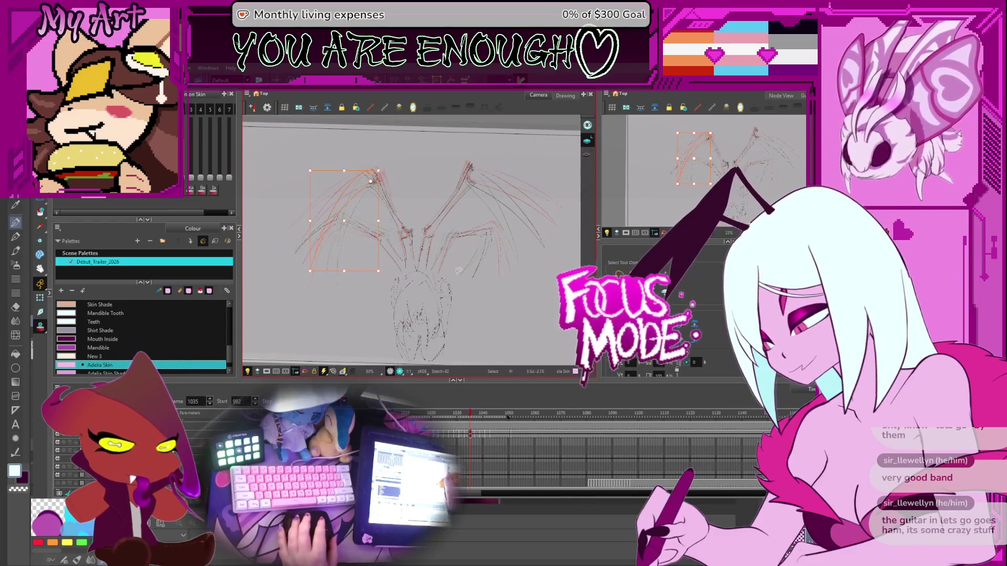
pyautogui.scroll(1, 419, 200)
pyautogui.moveTo(420, 199); pyautogui.dragTo(459, 243)
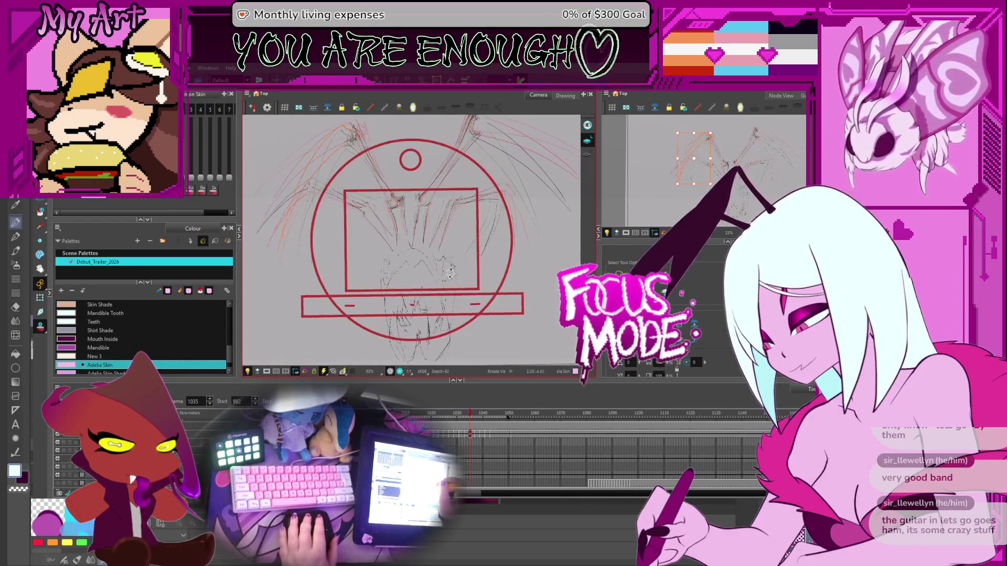
pyautogui.press('Return')
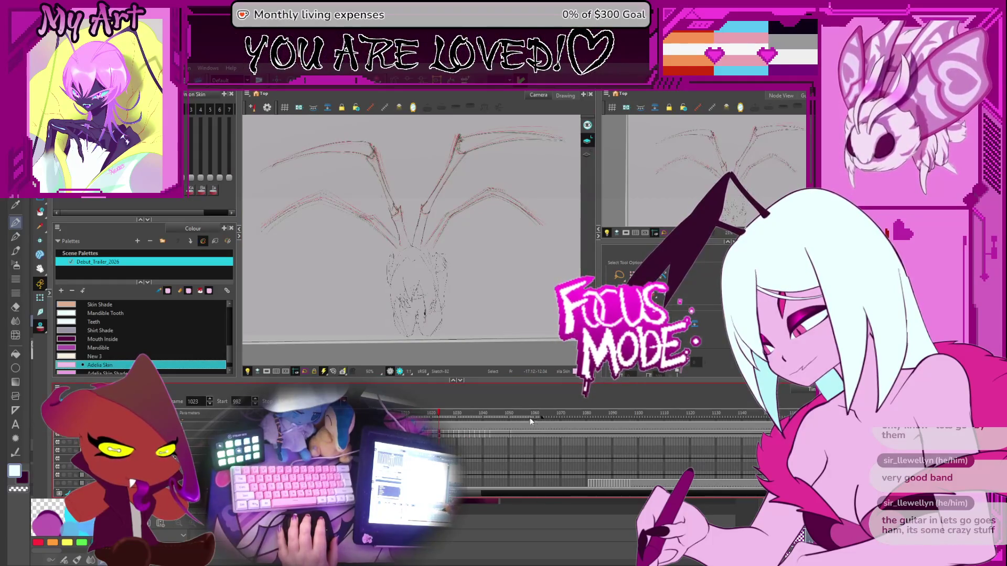
# - Scrub the timeline between frames 1020 and 1048, settle on frame 1047, and zoom out
pyautogui.click(507, 431)
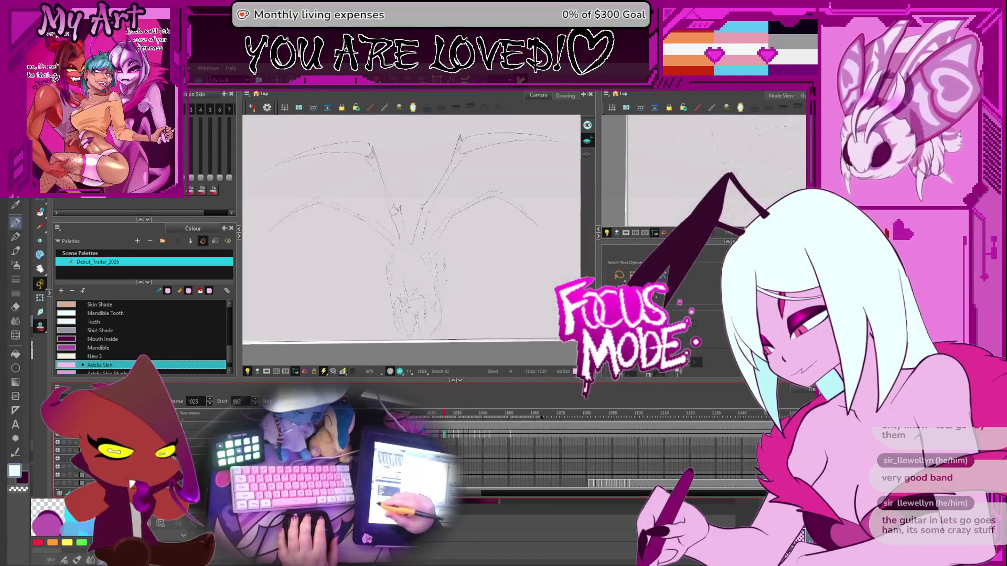
pyautogui.moveTo(507, 431)
pyautogui.mouseDown()
pyautogui.moveTo(487, 417)
pyautogui.moveTo(430, 414)
pyautogui.moveTo(458, 416)
pyautogui.mouseUp()
pyautogui.click(503, 417)
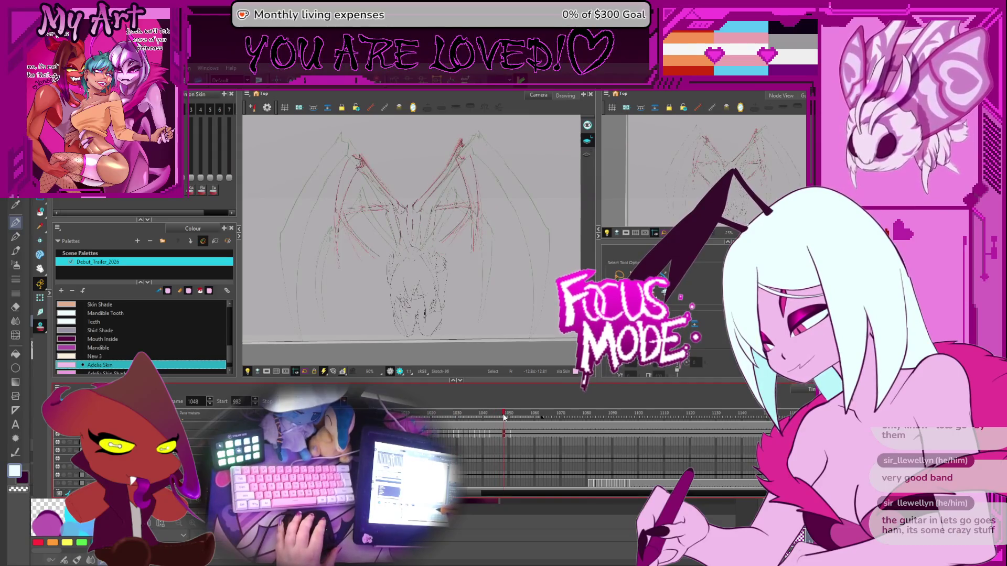
pyautogui.press('.')
pyautogui.scroll(3, 512, 433)
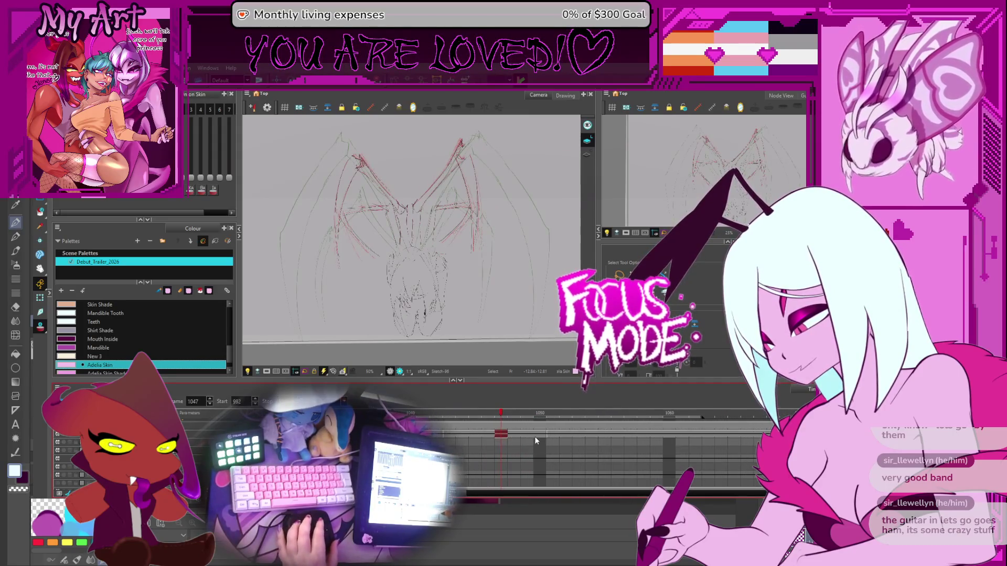
pyautogui.moveTo(500, 414)
pyautogui.mouseDown()
pyautogui.moveTo(452, 420)
pyautogui.moveTo(491, 426)
pyautogui.mouseUp()
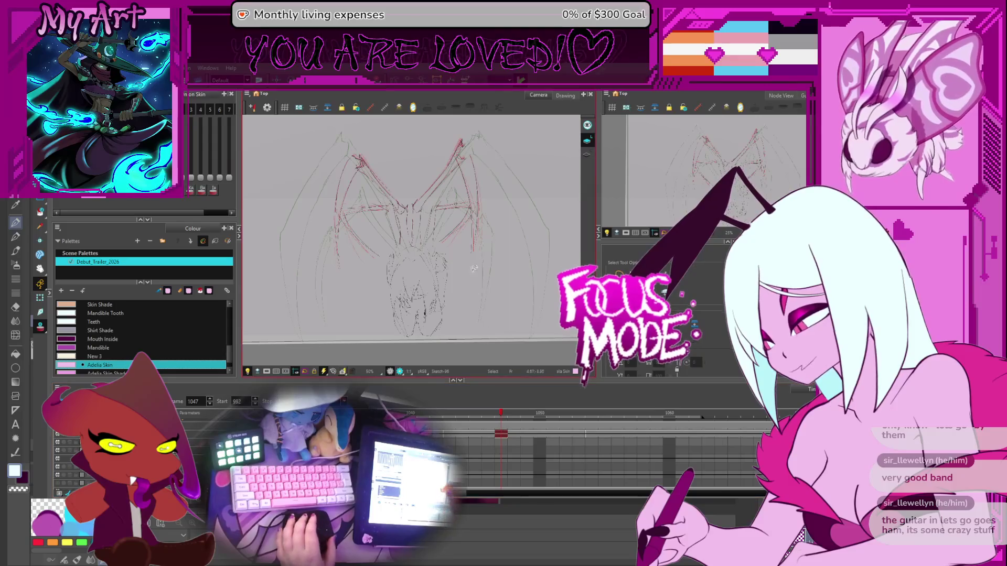
pyautogui.scroll(2, 457, 283)
pyautogui.press('2')
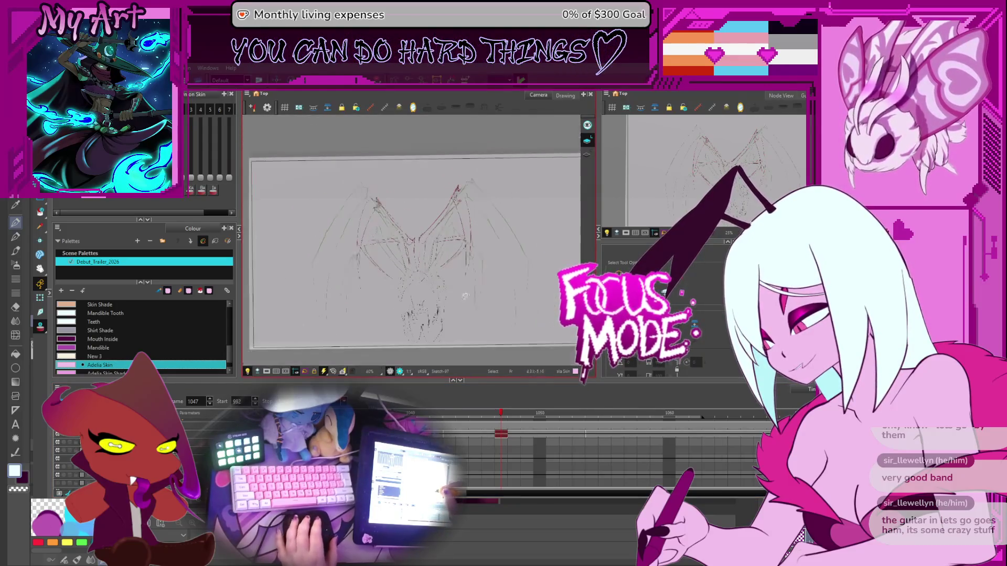
# - Stretch a right leg stroke leftward and add a curved stroke at the upper left
pyautogui.click(470, 198)
pyautogui.moveTo(464, 230); pyautogui.dragTo(423, 224)
pyautogui.moveTo(392, 187); pyautogui.dragTo(353, 220)
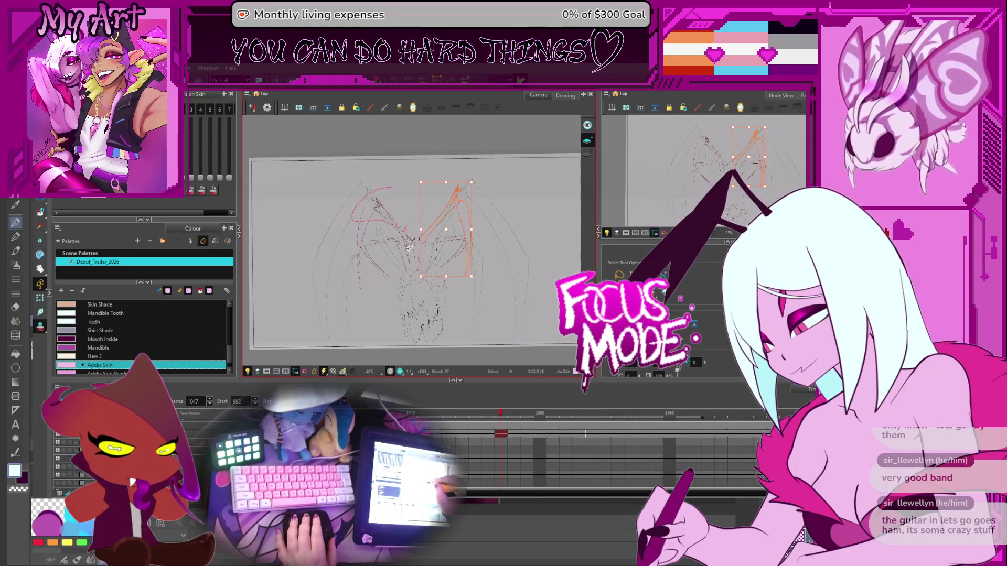
pyautogui.hotkey('ctrl', 'a')
pyautogui.scroll(3, 414, 249)
pyautogui.click(424, 217)
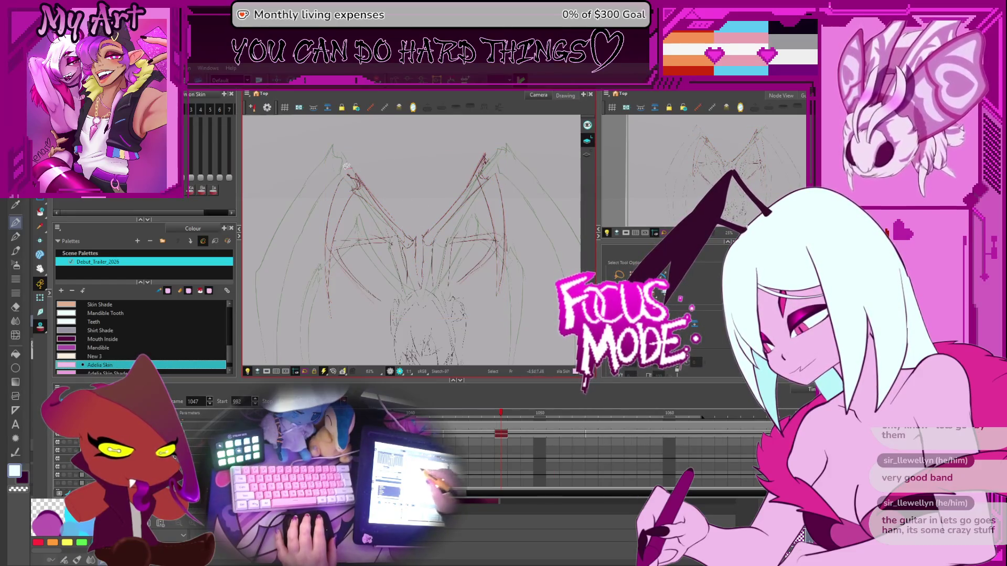
# - Add a loop stroke, move the leg strokes up, and expose the right wing's contour points
pyautogui.moveTo(351, 169)
pyautogui.mouseDown()
pyautogui.moveTo(419, 253)
pyautogui.moveTo(481, 157)
pyautogui.mouseUp()
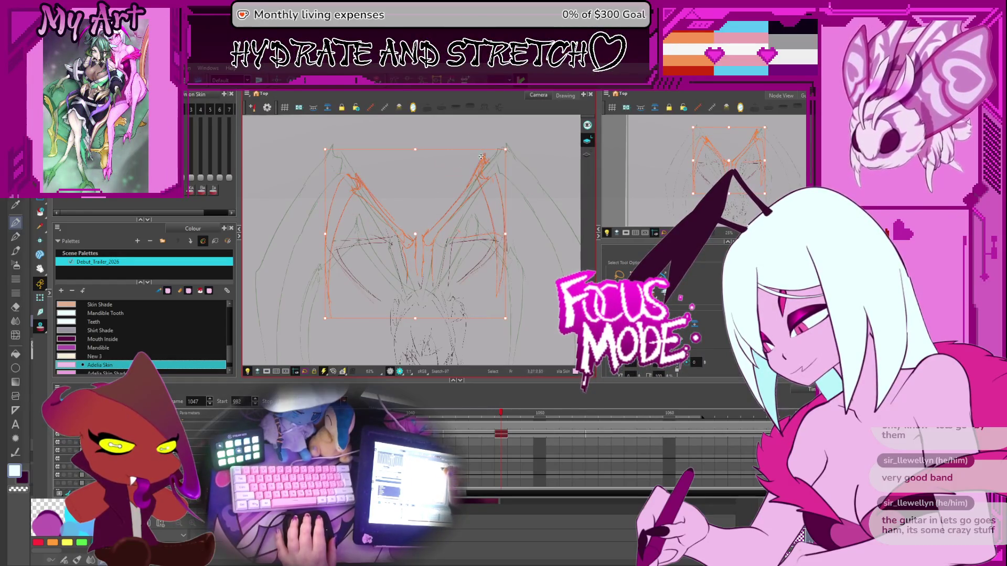
pyautogui.moveTo(417, 238); pyautogui.dragTo(417, 233)
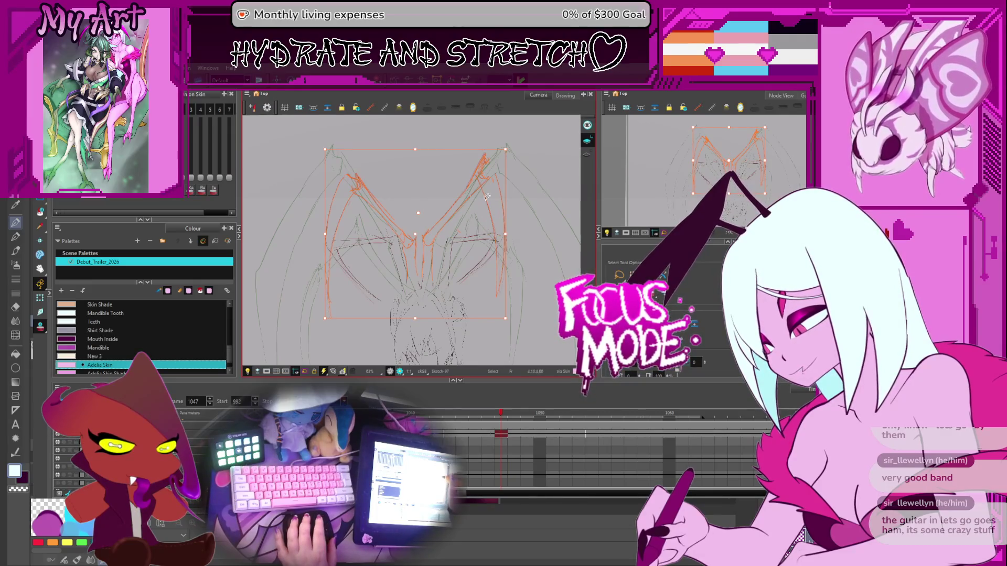
pyautogui.moveTo(417, 230); pyautogui.dragTo(415, 221)
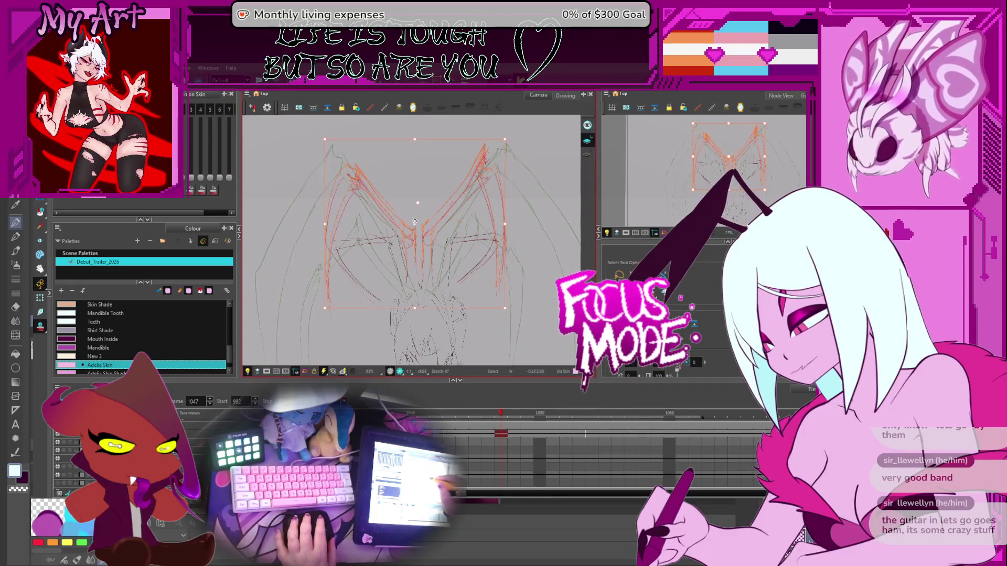
pyautogui.moveTo(488, 200); pyautogui.dragTo(452, 228)
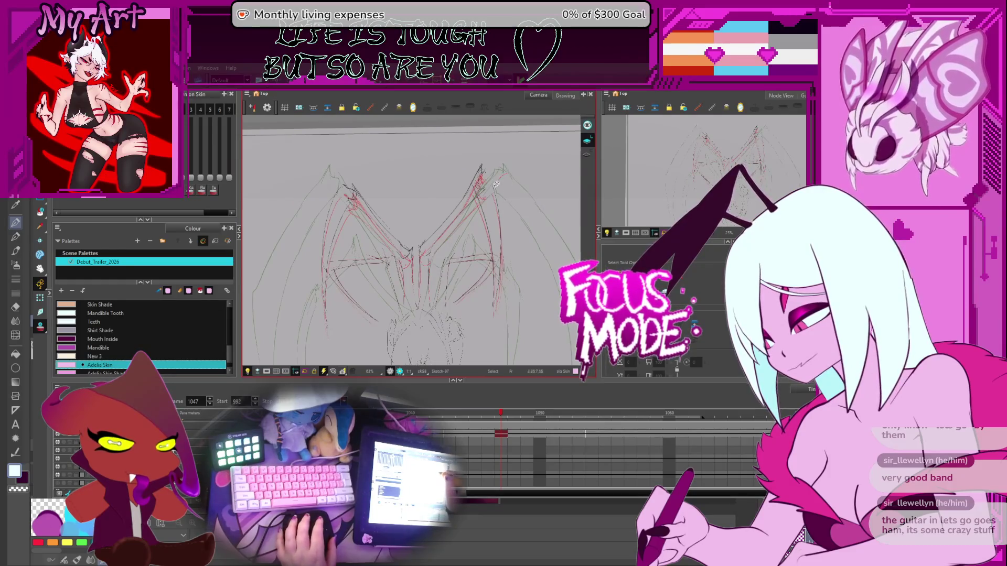
pyautogui.click(484, 242)
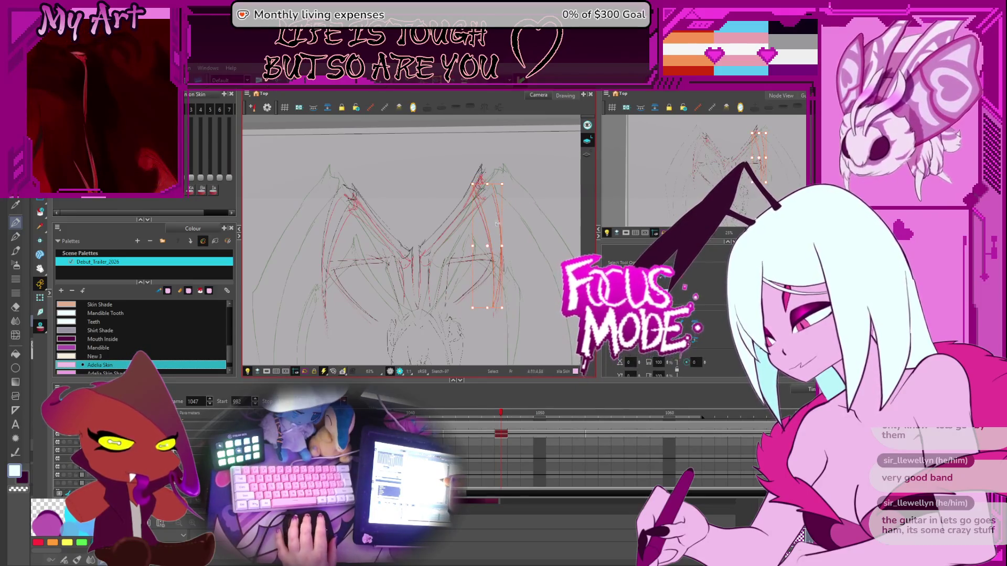
pyautogui.click(435, 226)
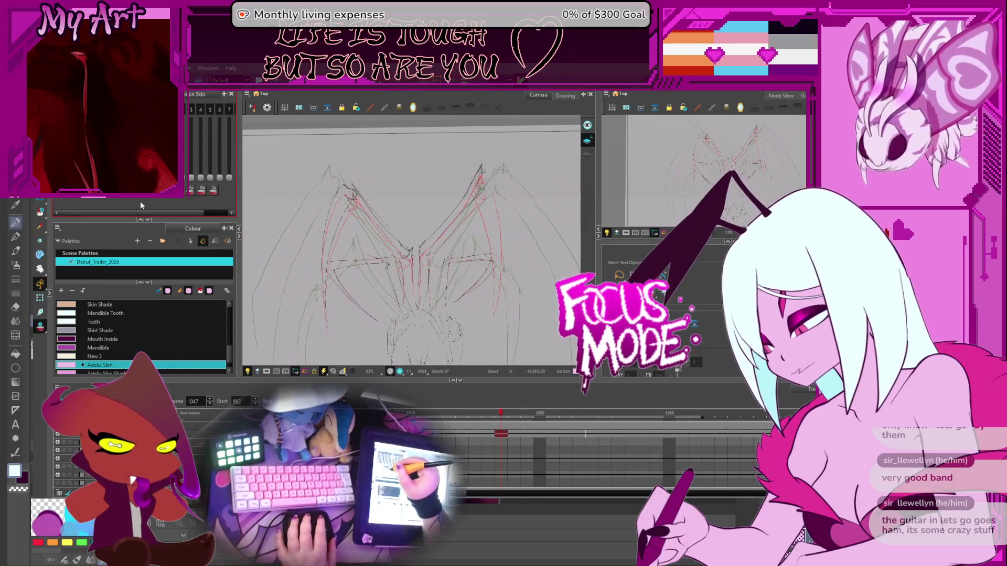
pyautogui.moveTo(435, 227); pyautogui.dragTo(461, 169)
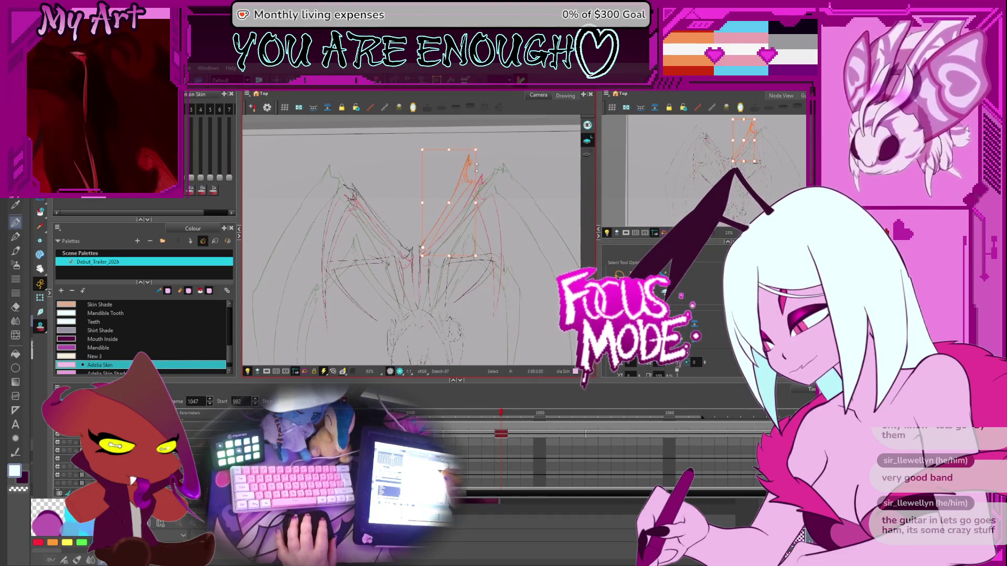
pyautogui.hotkey('alt', 'q')
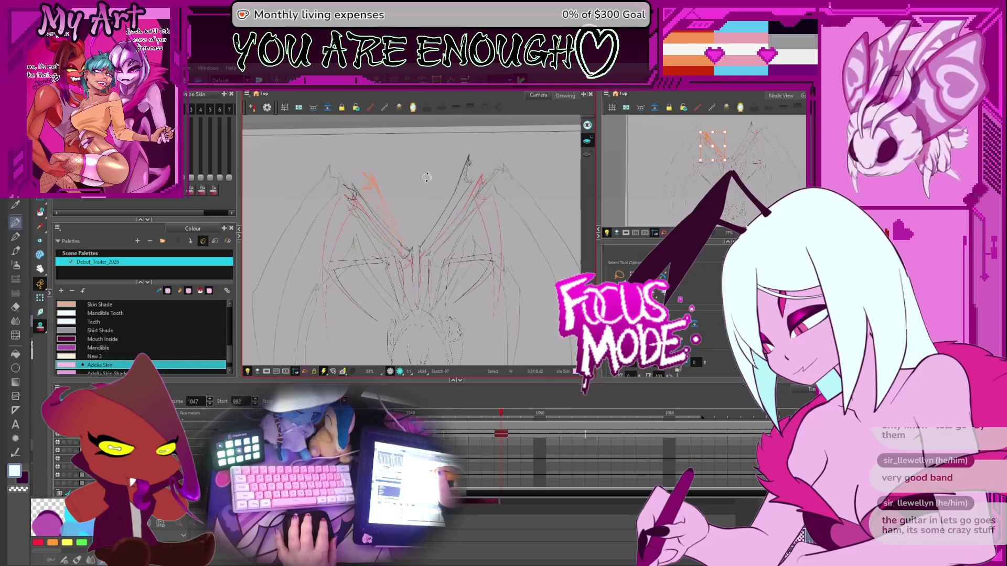
# - Pan the canvas to the wings and select the Linework colour swatch in the palette
pyautogui.moveTo(298, 223); pyautogui.dragTo(362, 252)
pyautogui.hotkey('alt', '/')
pyautogui.hotkey('alt', 's')
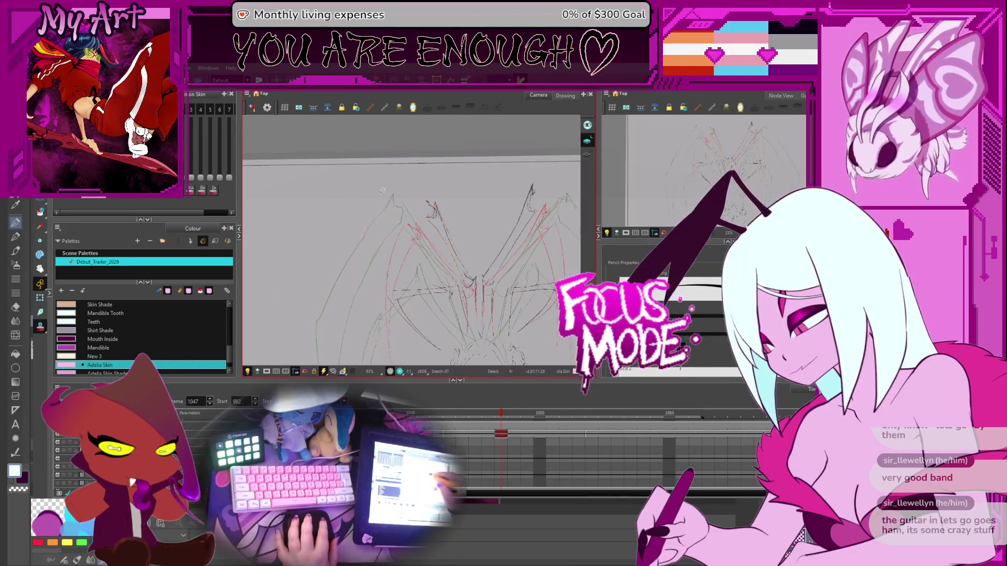
pyautogui.scroll(10, 225, 321)
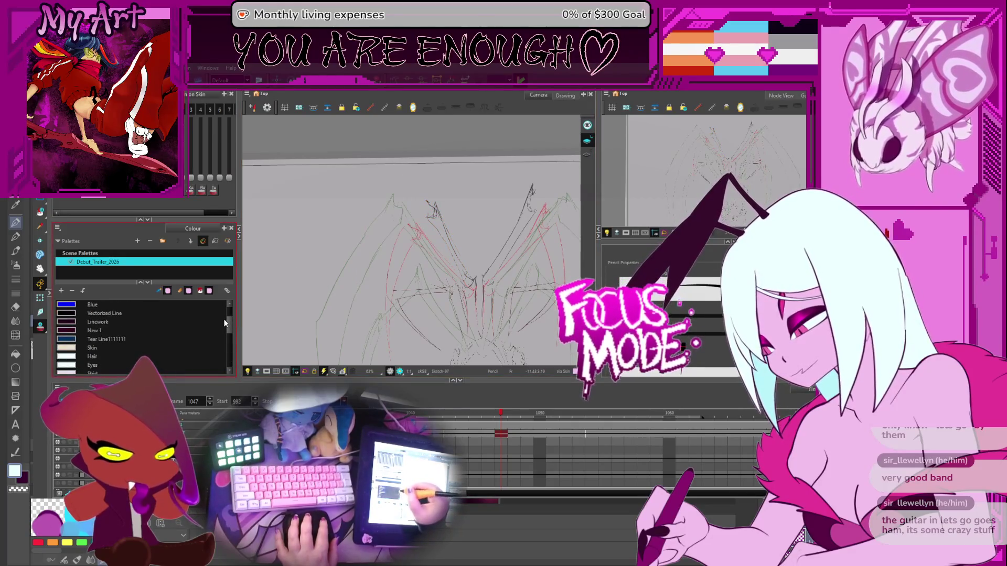
pyautogui.scroll(-4, 226, 325)
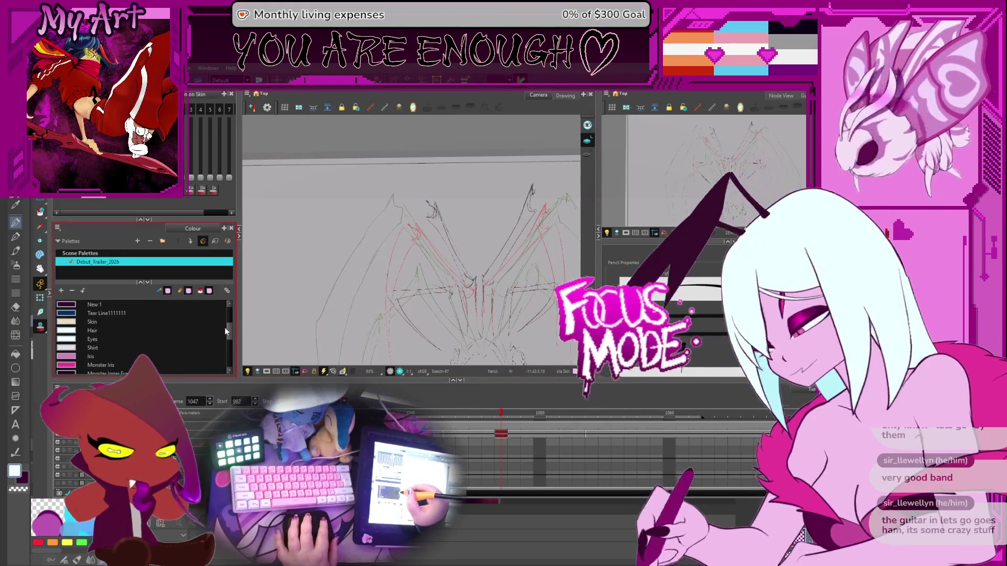
pyautogui.scroll(3, 227, 328)
pyautogui.scroll(1, 228, 329)
pyautogui.click(197, 322)
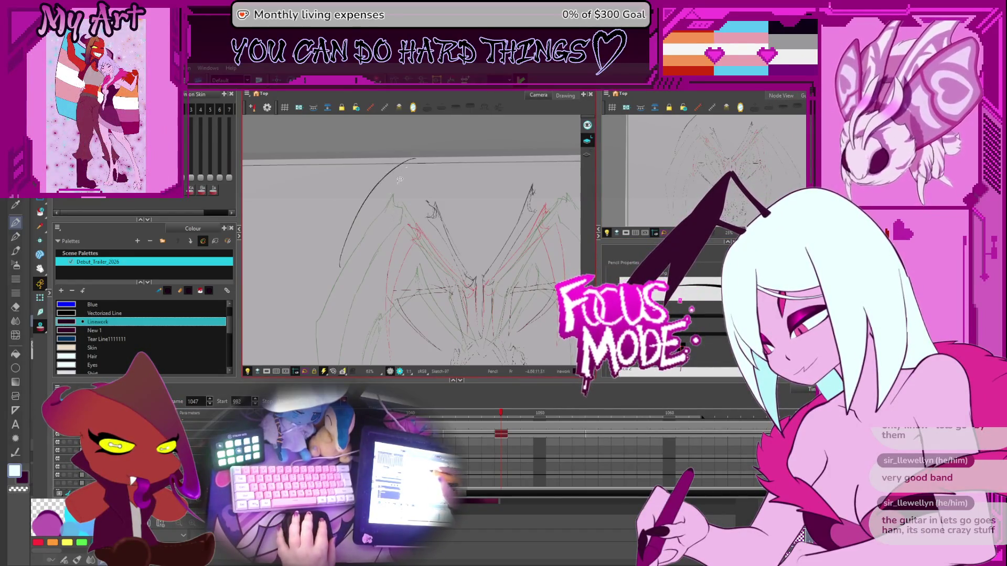
# - Trace clean dark lines along the left wing's edges, undoing and redrawing misplaced strokes
pyautogui.hotkey('alt', 's')
pyautogui.hotkey('ctrl', 'z')
pyautogui.moveTo(349, 275); pyautogui.dragTo(403, 175)
pyautogui.moveTo(354, 241); pyautogui.dragTo(361, 303)
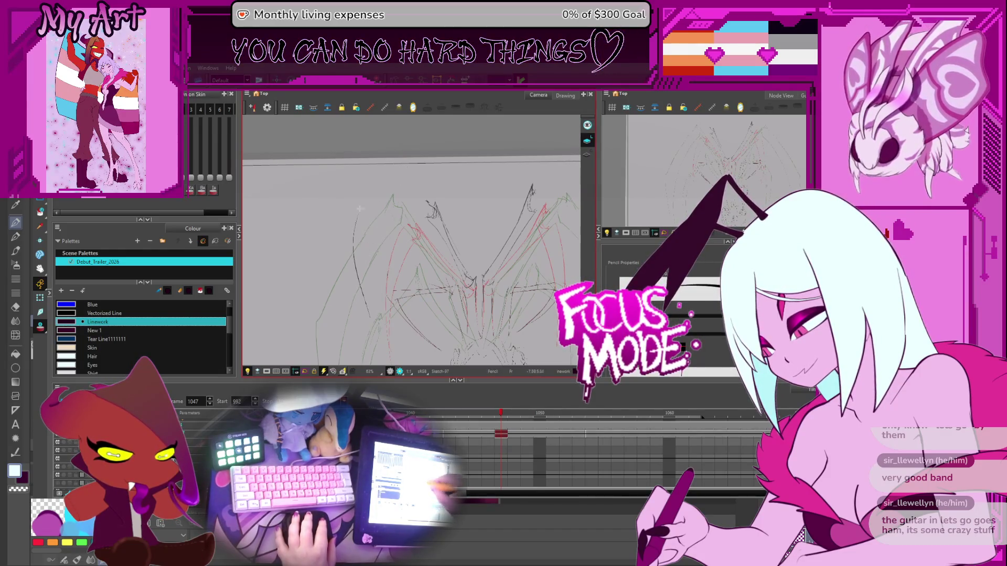
pyautogui.moveTo(422, 185); pyautogui.dragTo(431, 205)
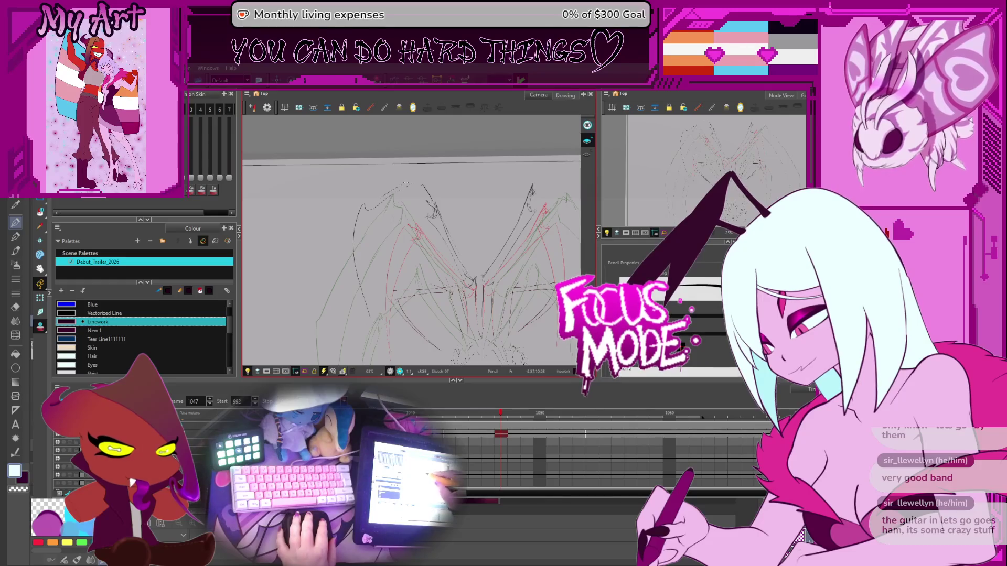
pyautogui.hotkey('ctrl', 'z')
pyautogui.moveTo(370, 283); pyautogui.dragTo(377, 233)
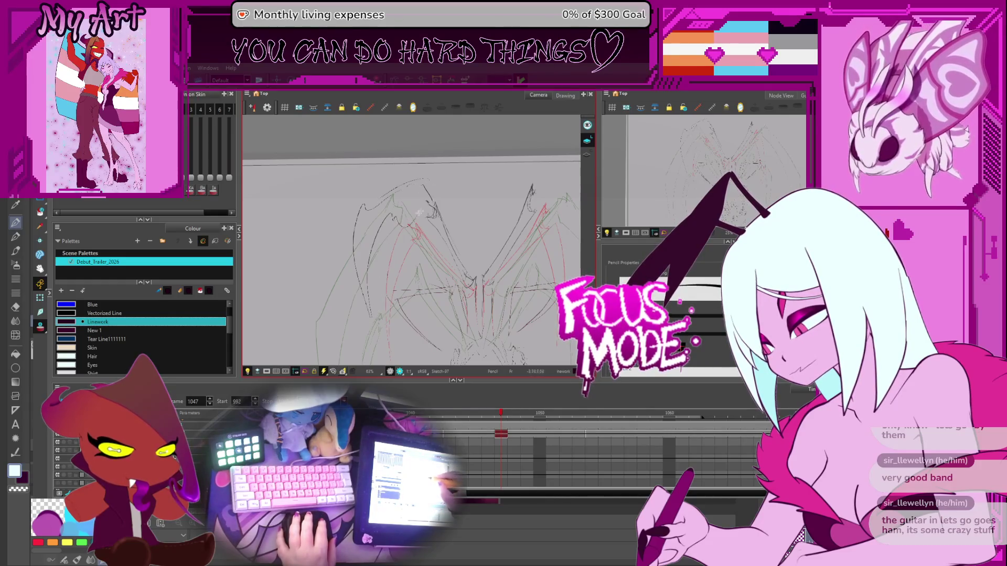
pyautogui.hotkey('ctrl', 'z')
pyautogui.moveTo(367, 302)
pyautogui.mouseDown()
pyautogui.moveTo(365, 252)
pyautogui.moveTo(407, 215)
pyautogui.mouseUp()
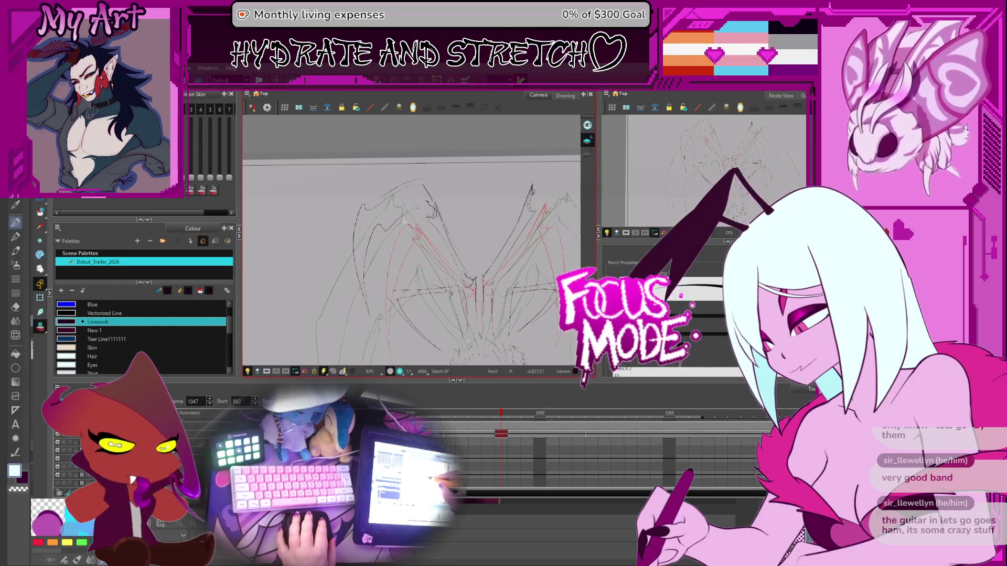
# - Reposition the view higher and add a red looping guide stroke on the left wing
pyautogui.moveTo(488, 208); pyautogui.dragTo(428, 196)
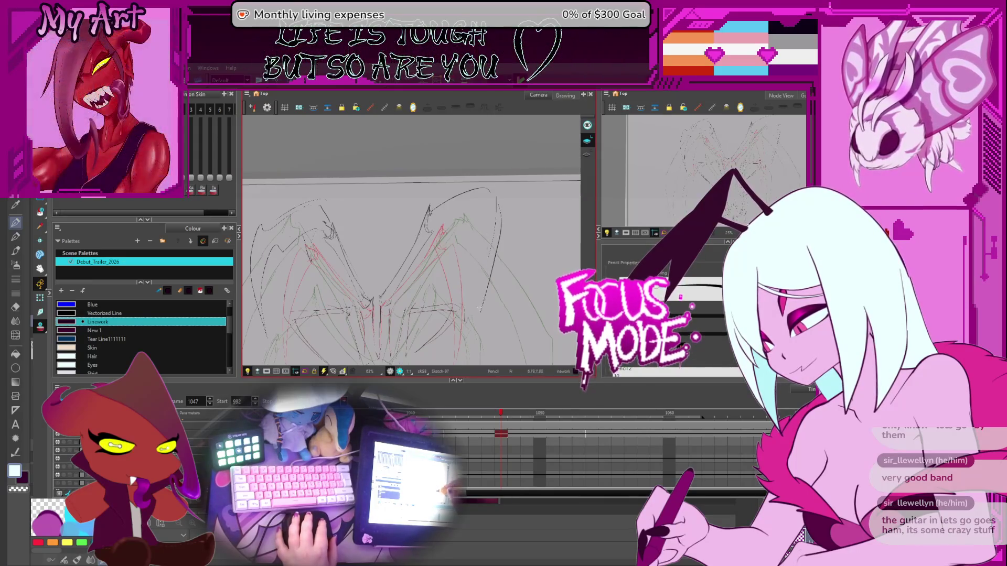
pyautogui.moveTo(393, 262); pyautogui.dragTo(436, 203)
pyautogui.moveTo(420, 245); pyautogui.dragTo(425, 246)
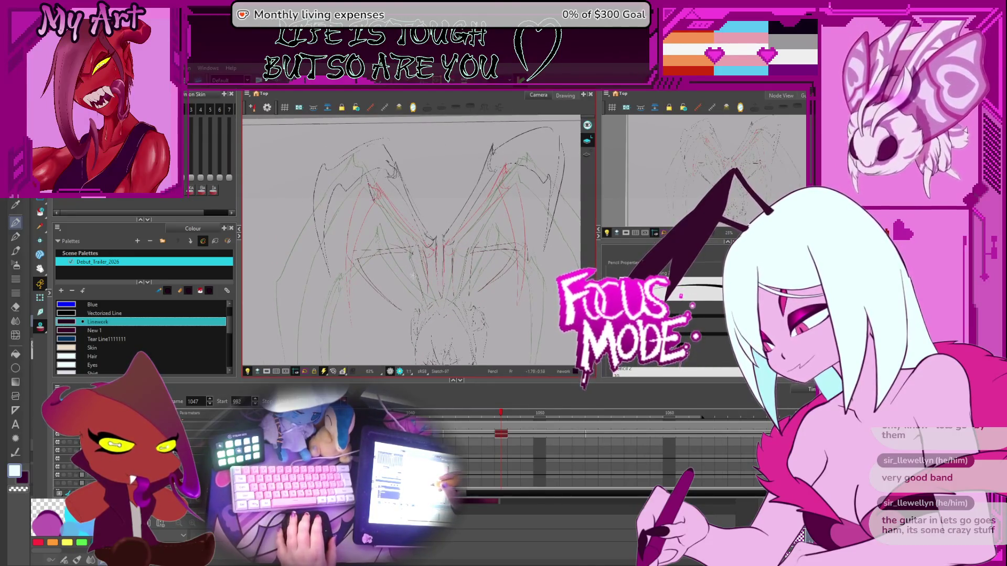
pyautogui.moveTo(385, 223)
pyautogui.mouseDown()
pyautogui.moveTo(360, 278)
pyautogui.moveTo(422, 256)
pyautogui.mouseUp()
pyautogui.click(417, 236)
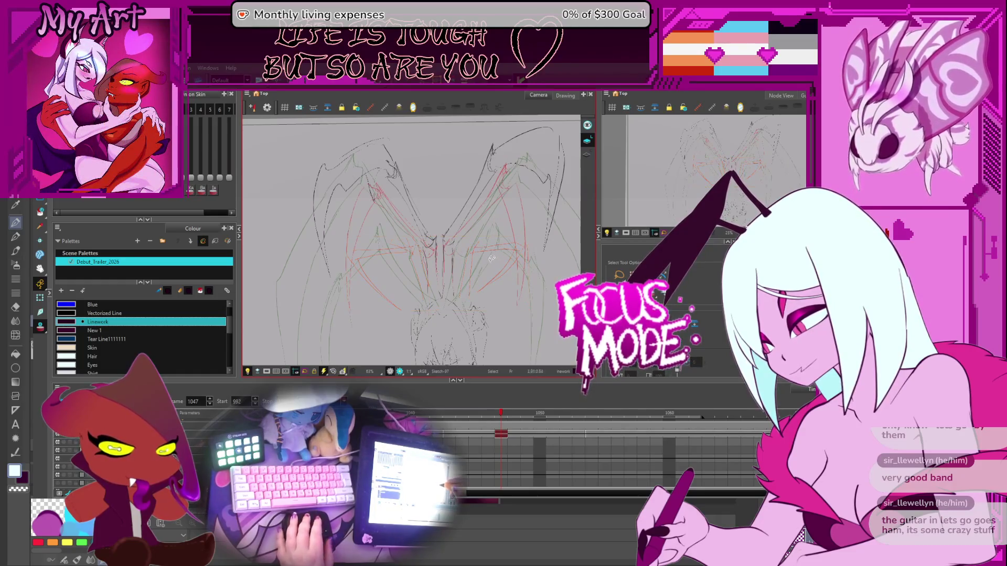
pyautogui.scroll(1, 416, 249)
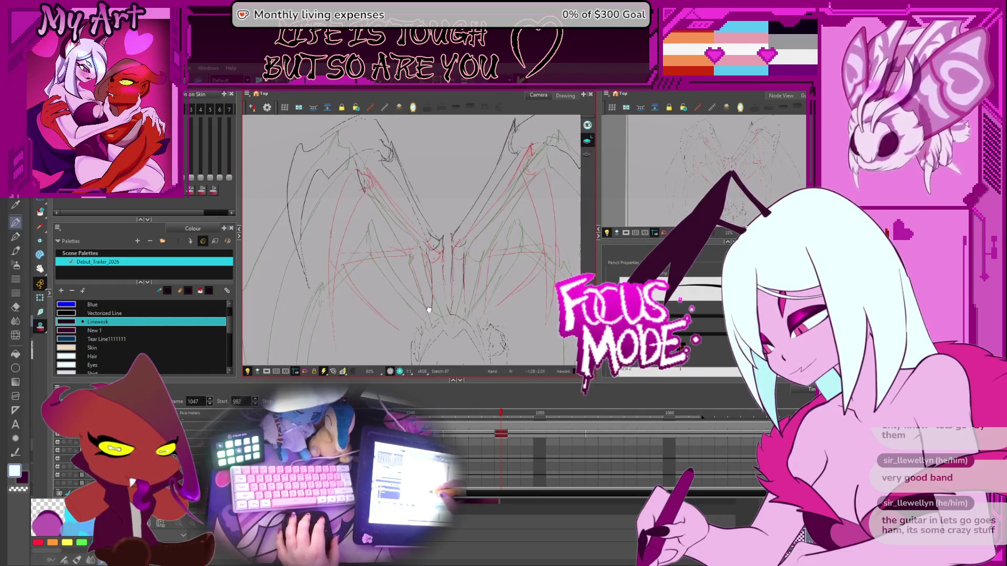
pyautogui.hotkey('alt', 'x')
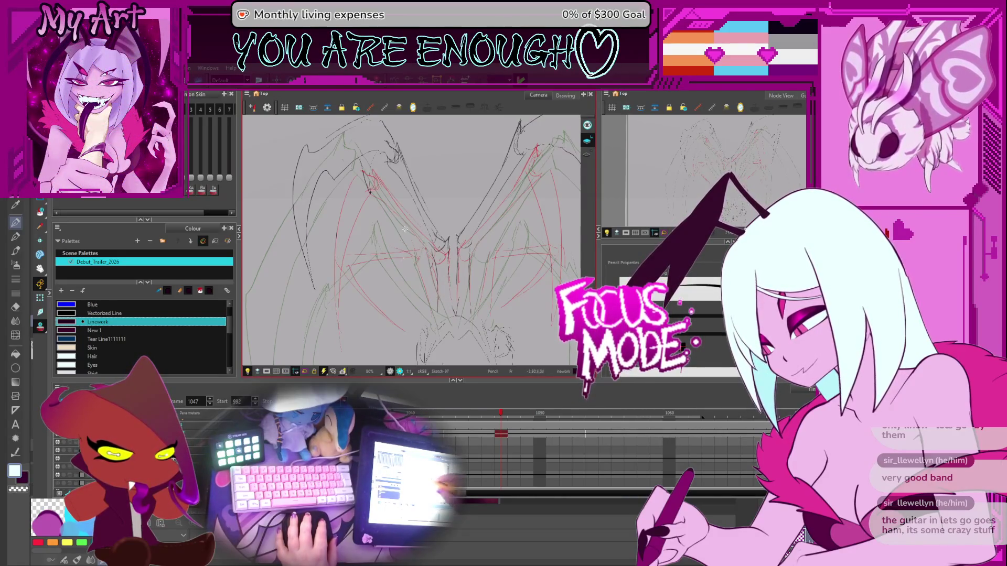
pyautogui.press('space')
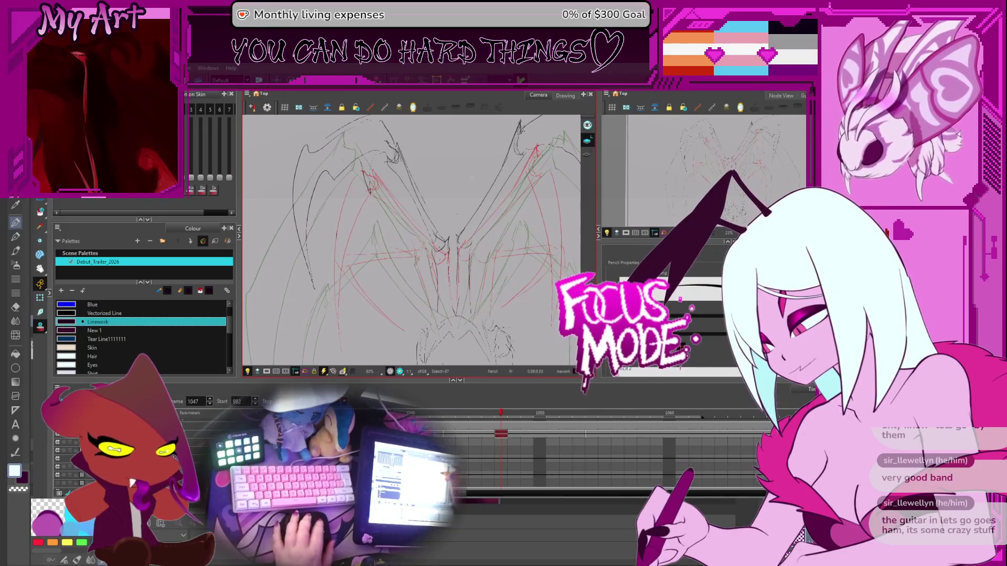
# - Move to frame 1048 and draw a line down the body's centre
pyautogui.press('-')
pyautogui.press('.')
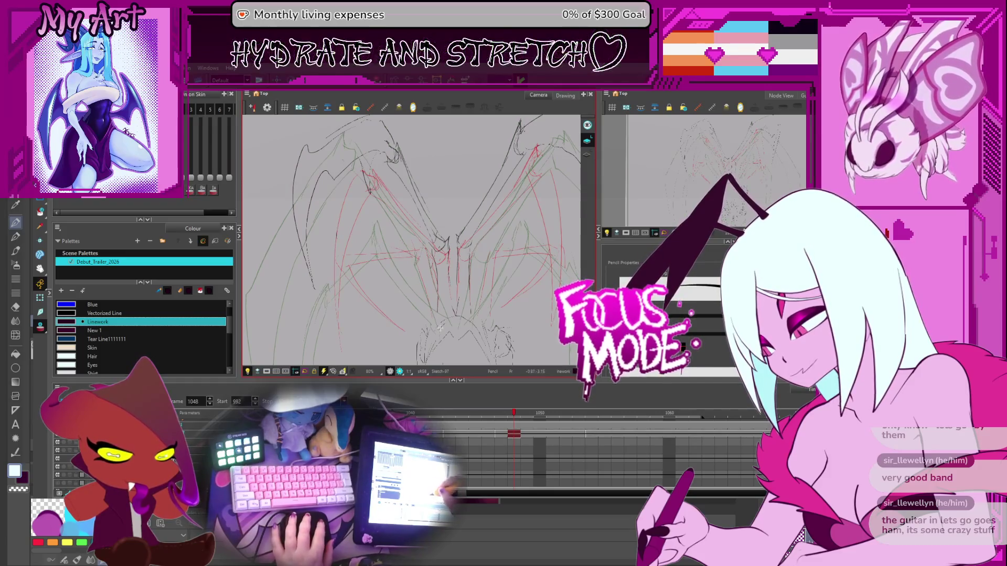
pyautogui.hotkey('ctrl', 'z')
pyautogui.moveTo(440, 318)
pyautogui.mouseDown()
pyautogui.moveTo(417, 227)
pyautogui.moveTo(425, 247)
pyautogui.mouseUp()
pyautogui.hotkey('ctrl', 'z')
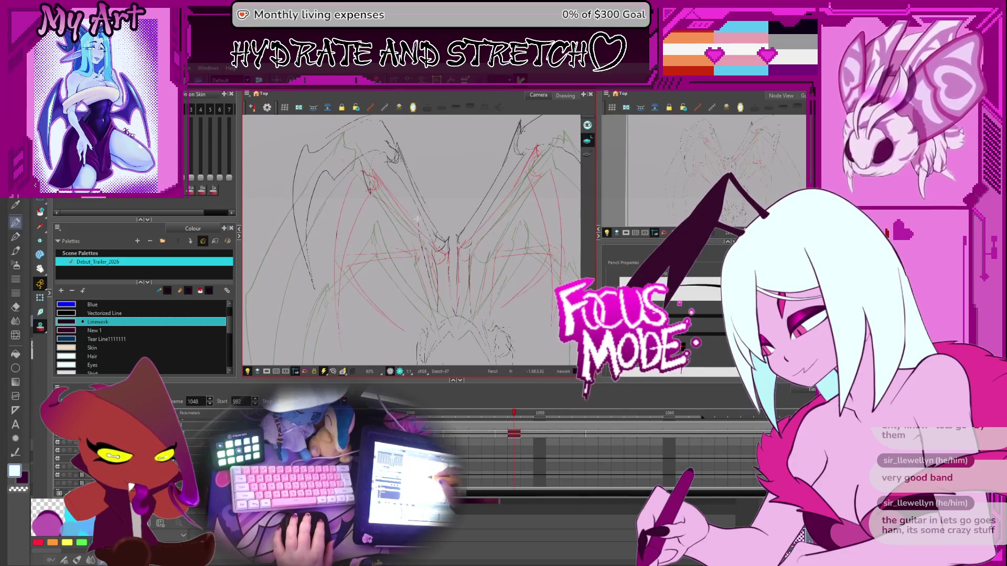
# - Redraw the body's centre stroke, removing the stray vertical stroke and adjusting the view
pyautogui.moveTo(430, 289)
pyautogui.mouseDown()
pyautogui.moveTo(451, 292)
pyautogui.moveTo(445, 228)
pyautogui.mouseUp()
pyautogui.hotkey('ctrl', 'z')
pyautogui.moveTo(462, 312); pyautogui.dragTo(444, 240)
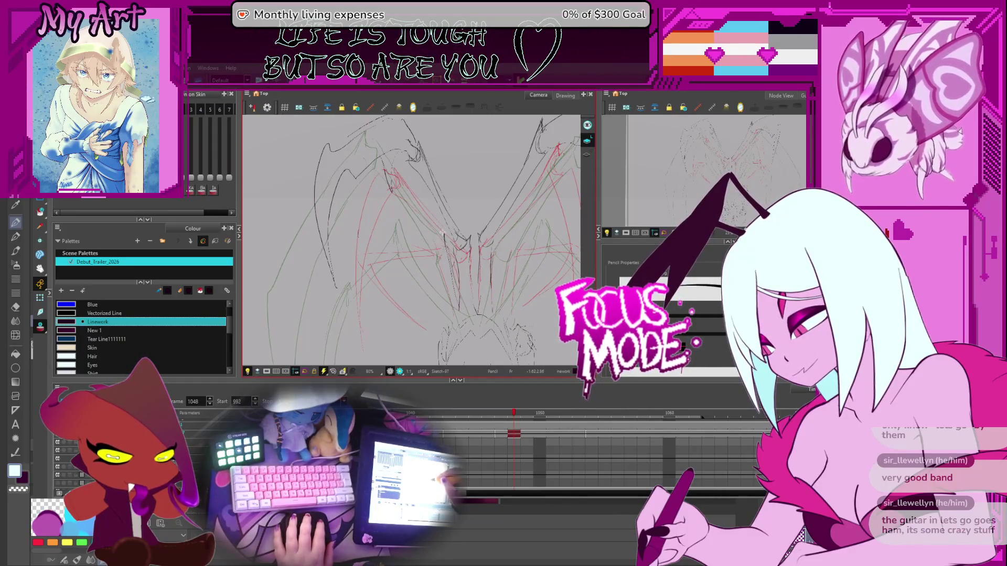
pyautogui.moveTo(360, 283)
pyautogui.mouseDown()
pyautogui.moveTo(372, 288)
pyautogui.moveTo(372, 220)
pyautogui.mouseUp()
pyautogui.hotkey('ctrl', 'z')
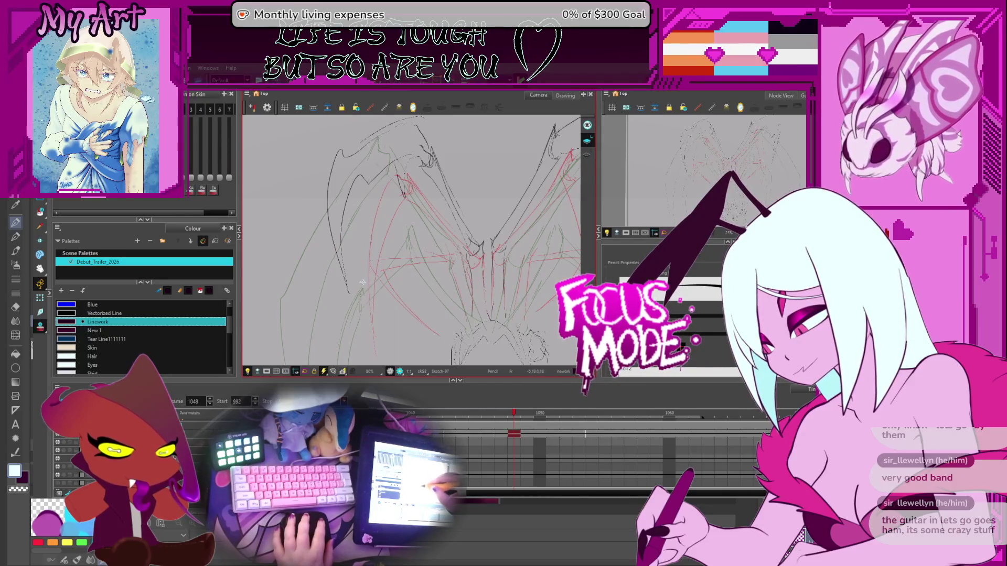
pyautogui.hotkey('alt', 's')
pyautogui.moveTo(341, 227); pyautogui.dragTo(346, 220)
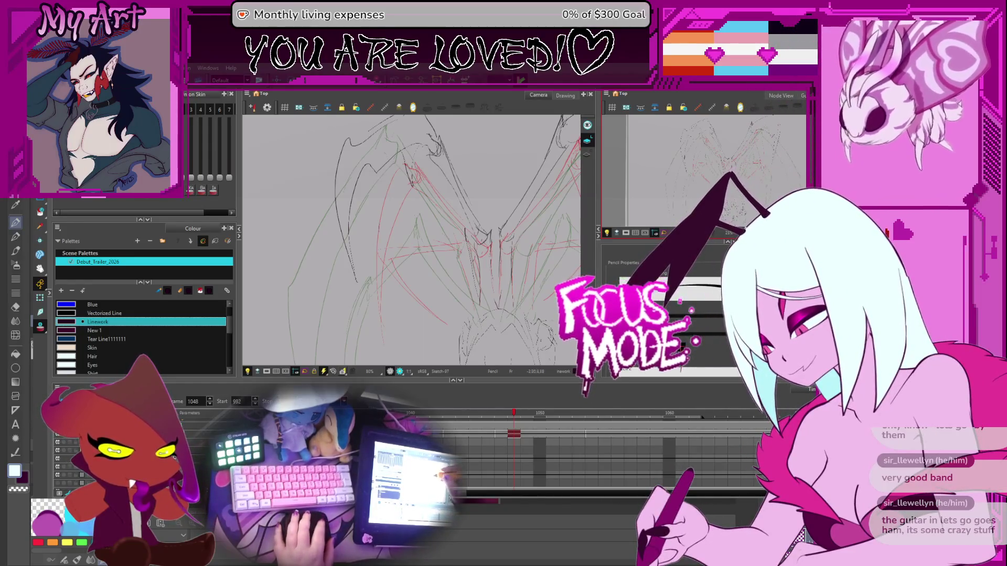
pyautogui.scroll(2, 416, 262)
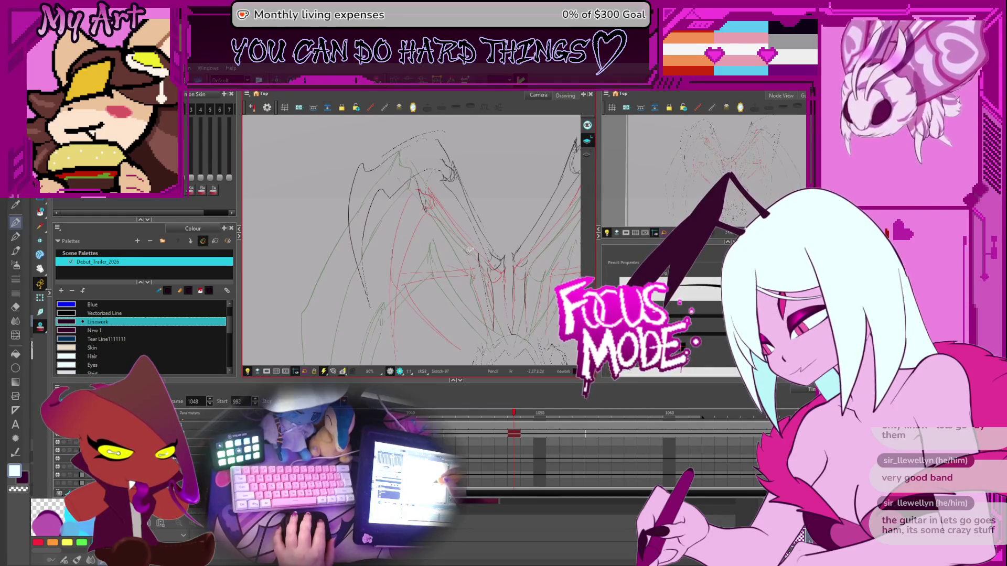
pyautogui.moveTo(470, 251); pyautogui.dragTo(462, 235)
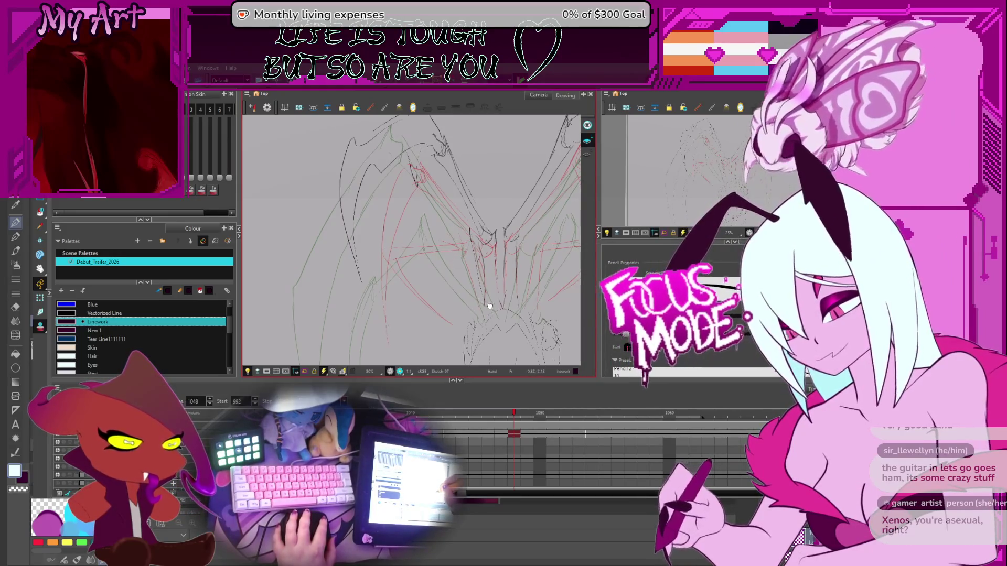
pyautogui.moveTo(482, 300); pyautogui.dragTo(490, 303)
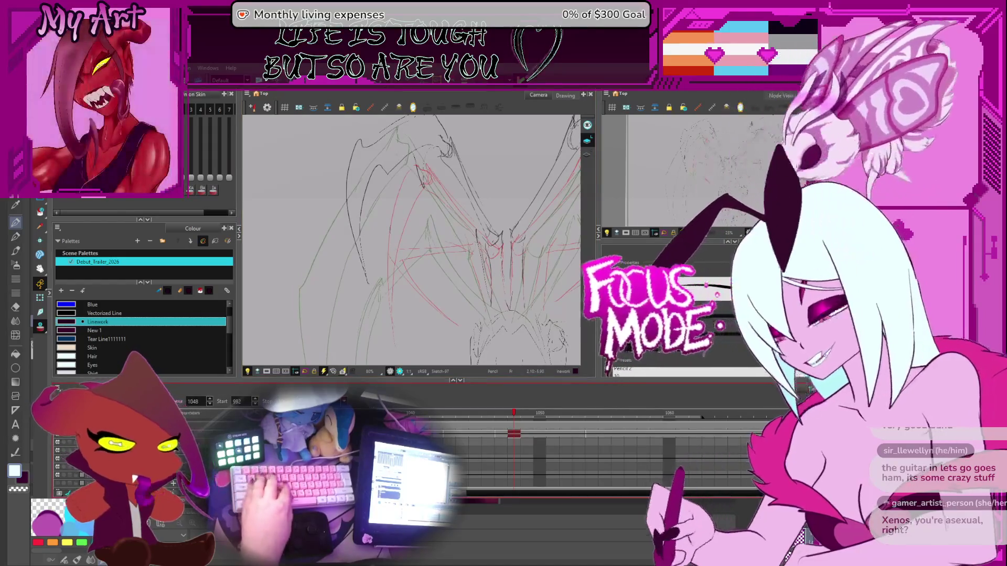
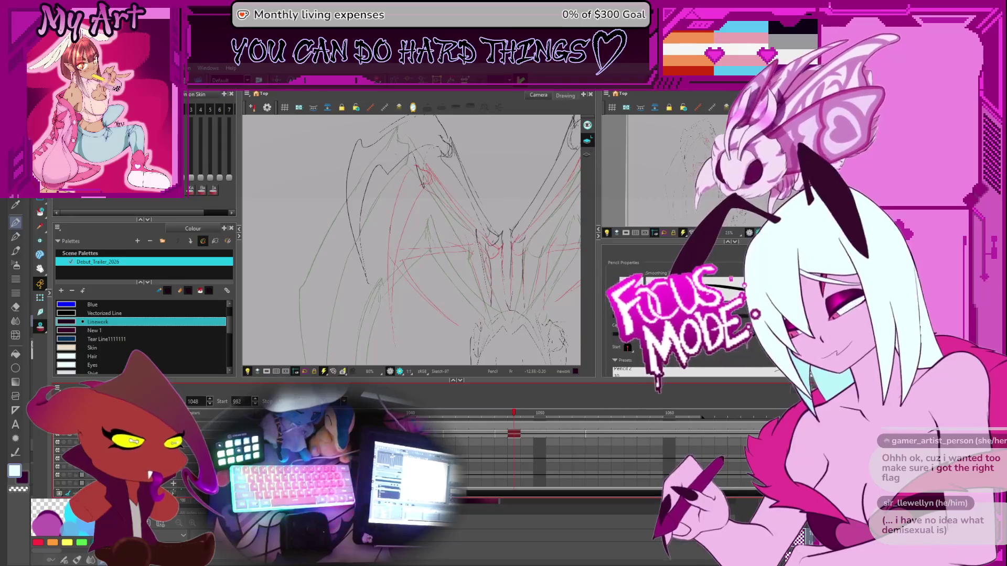
# - Flip back and forth between frames 1047–1049 to compare the Sketch-97 and Sketch-98 drawings, ending on 1049
pyautogui.hotkey('alt', 's')
pyautogui.press('.')
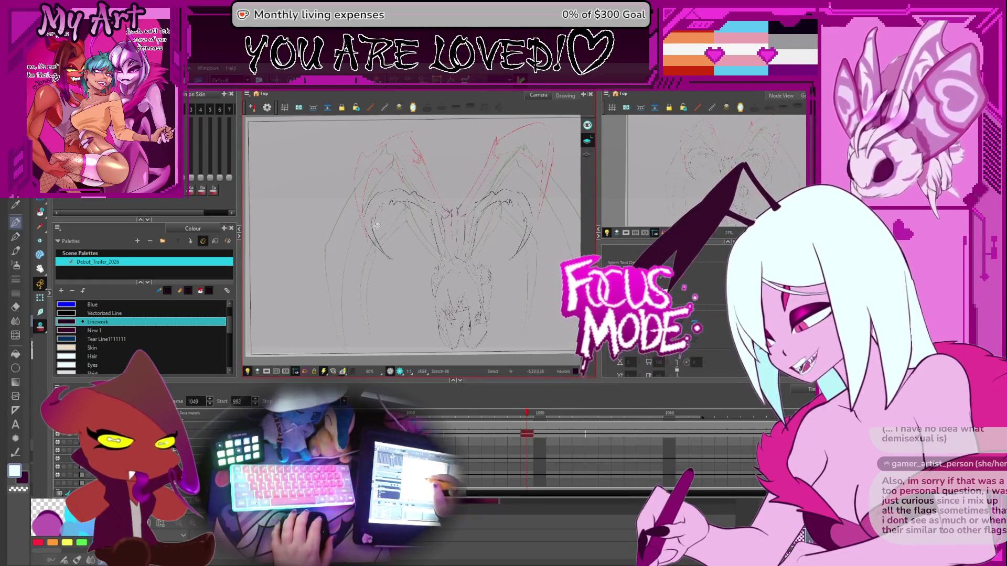
pyautogui.press(',')
pyautogui.press(',')
pyautogui.press('-')
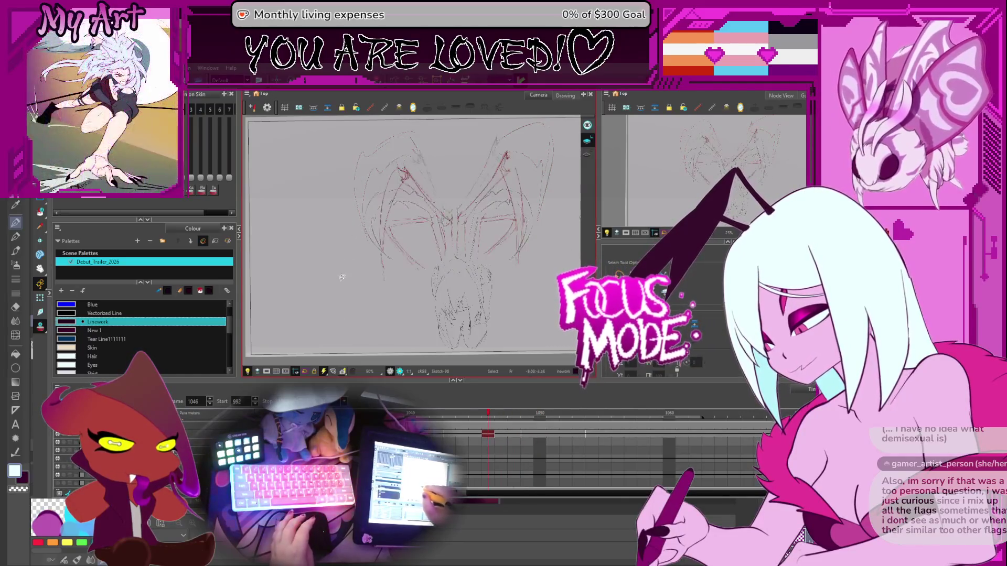
pyautogui.press('.')
pyautogui.press('.')
pyautogui.press(',')
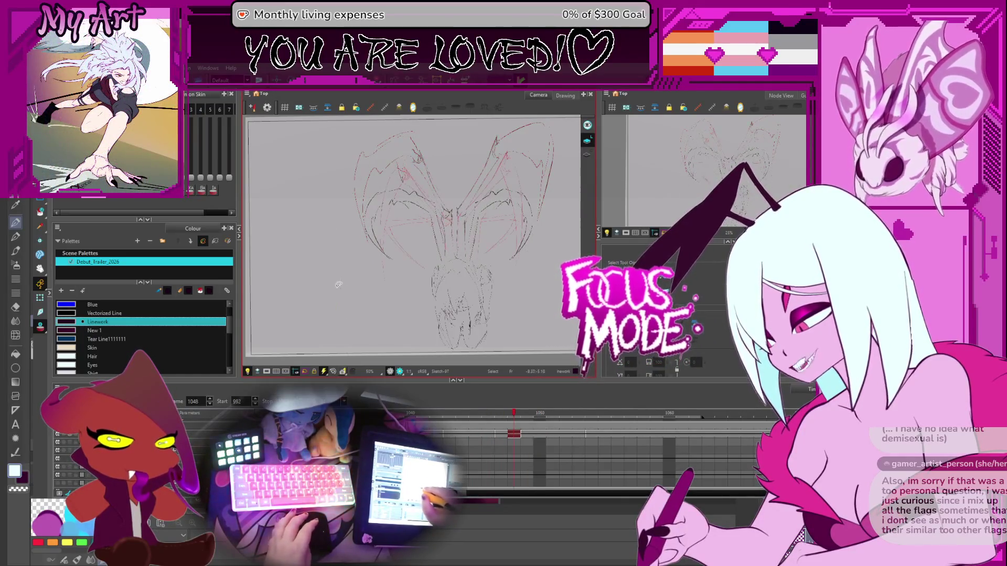
pyautogui.press('.')
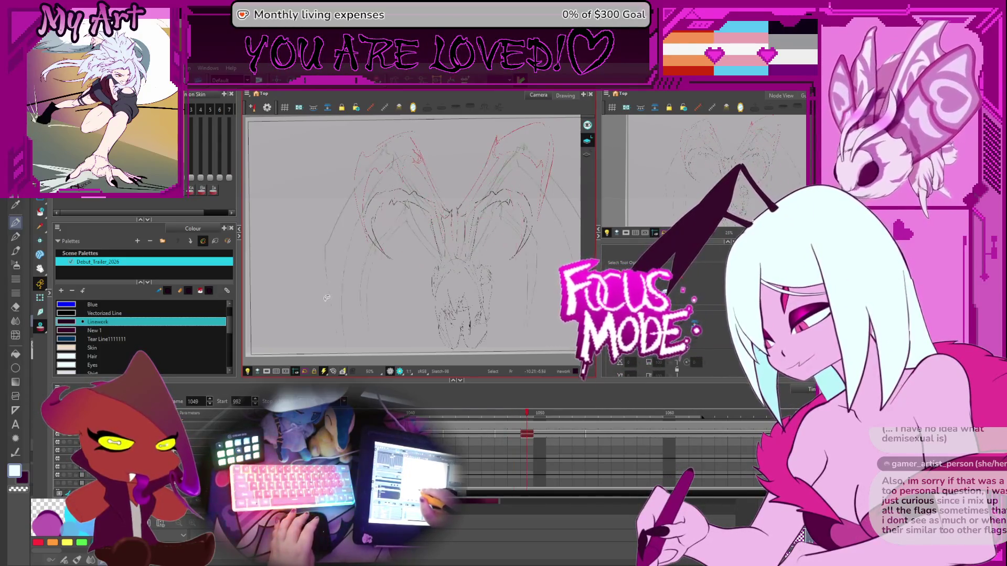
pyautogui.press(',')
pyautogui.press('.')
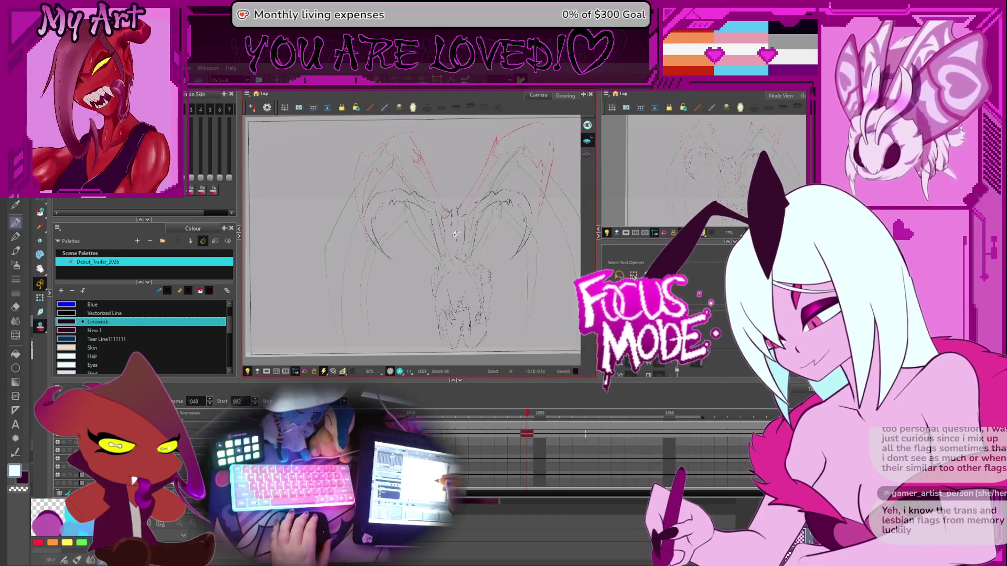
# - Select the red loop strokes, then pencil dark bone lines through the wing centres, redrawing one misplaced stroke
pyautogui.click(428, 211)
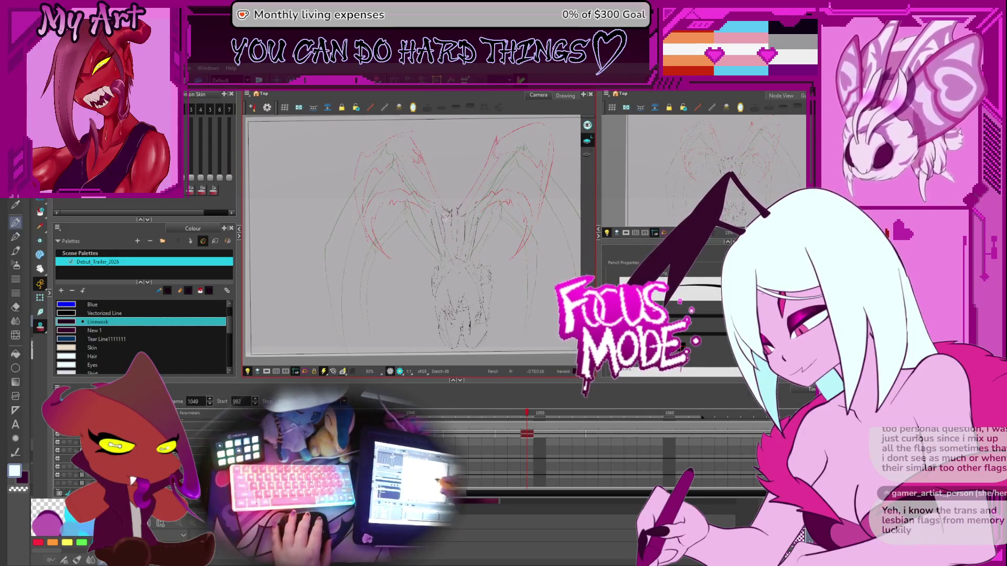
pyautogui.scroll(2, 446, 219)
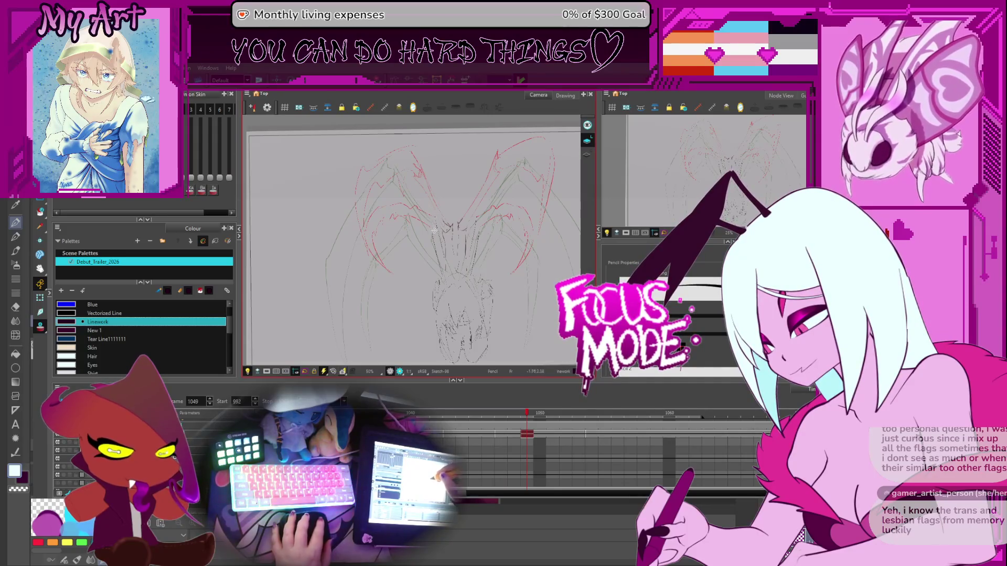
pyautogui.scroll(1, 433, 230)
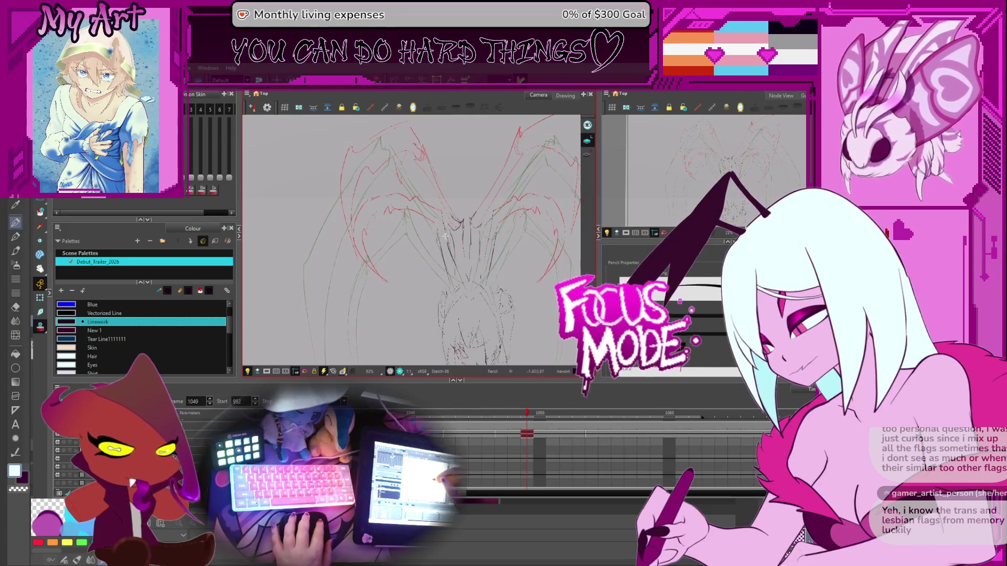
pyautogui.moveTo(436, 197)
pyautogui.mouseDown()
pyautogui.moveTo(447, 234)
pyautogui.moveTo(431, 200)
pyautogui.mouseUp()
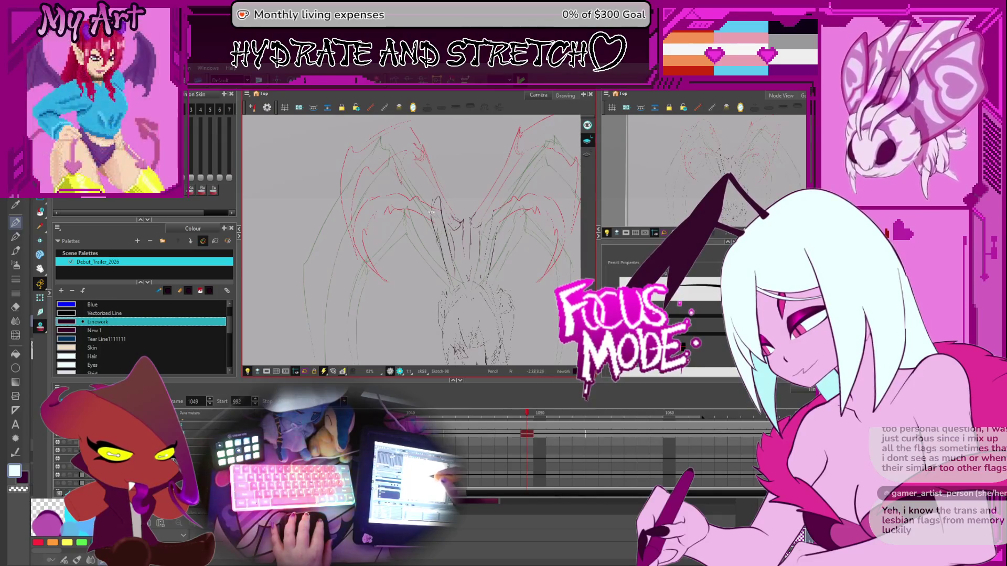
pyautogui.moveTo(497, 251); pyautogui.dragTo(512, 220)
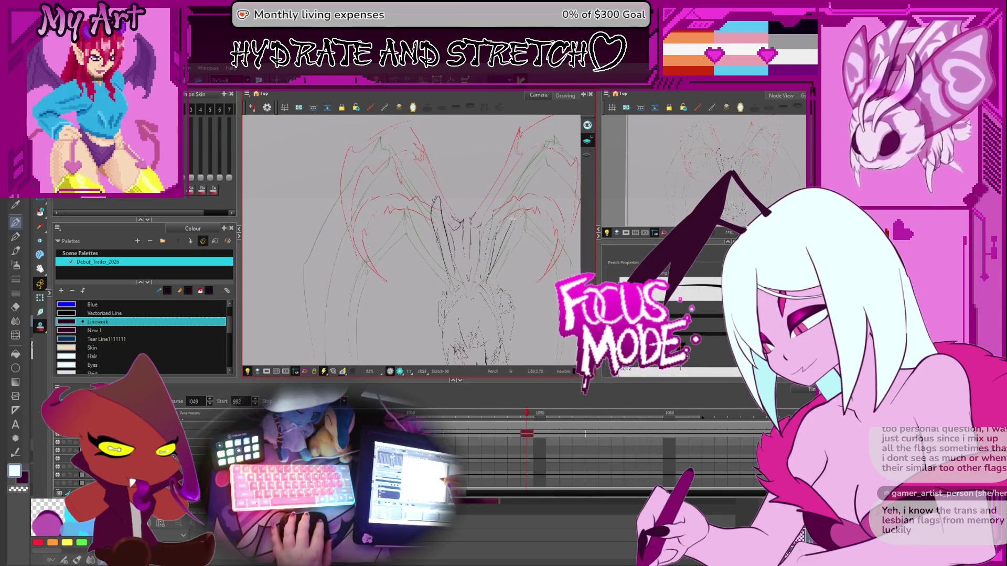
pyautogui.moveTo(495, 264); pyautogui.dragTo(485, 203)
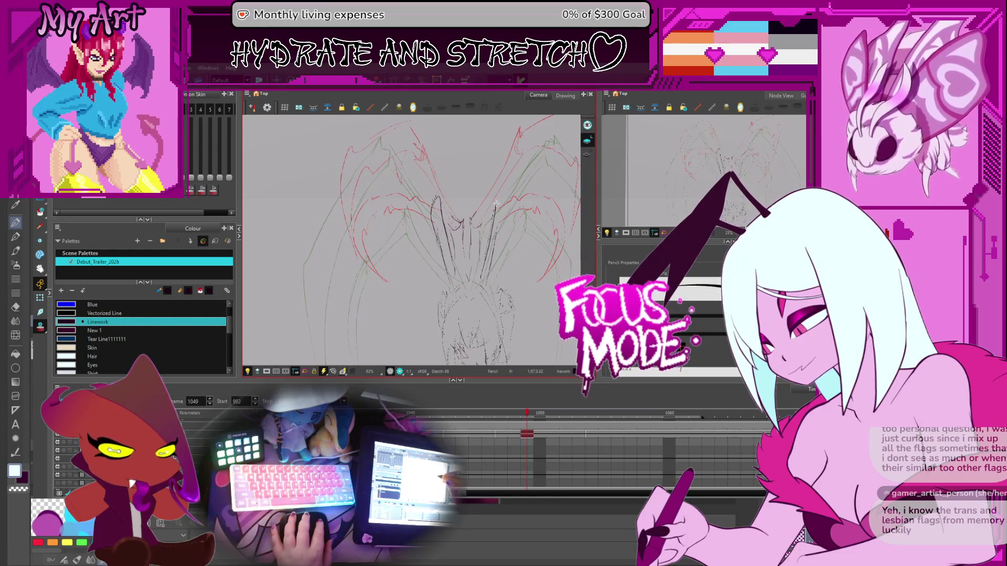
pyautogui.hotkey('ctrl', 'z')
pyautogui.moveTo(487, 269); pyautogui.dragTo(495, 201)
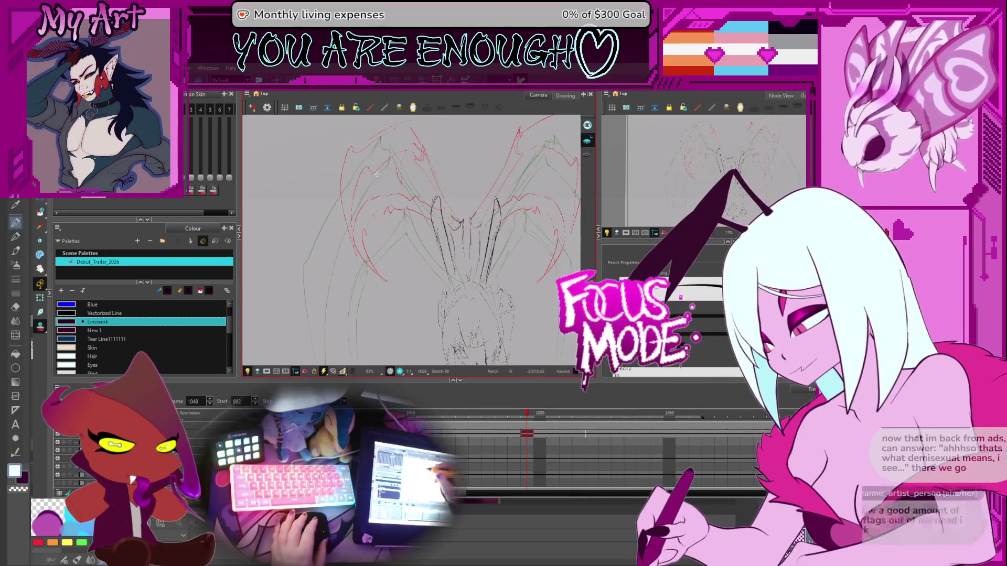
pyautogui.hotkey('alt', 's')
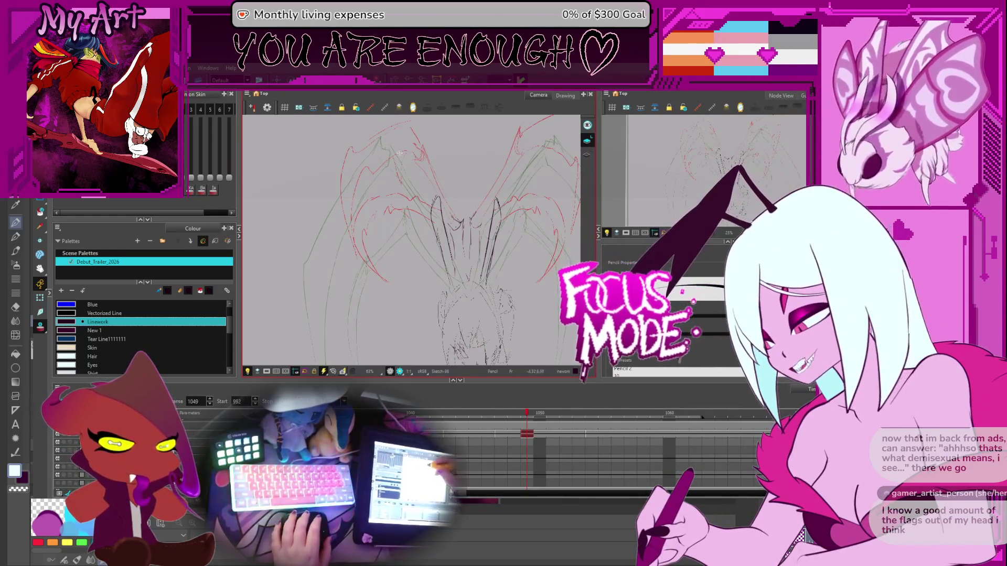
pyautogui.moveTo(438, 202); pyautogui.dragTo(403, 136)
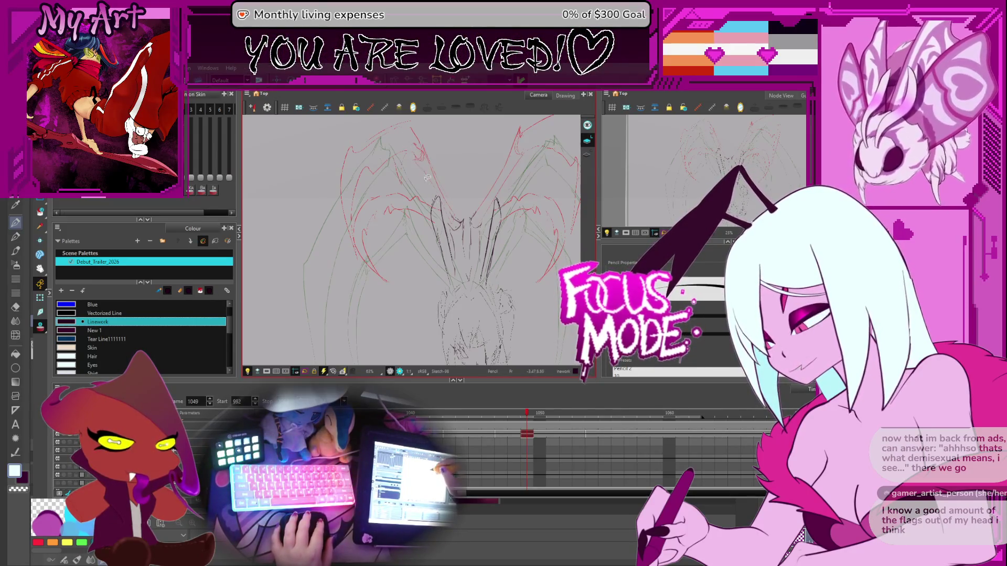
pyautogui.moveTo(406, 134); pyautogui.dragTo(395, 181)
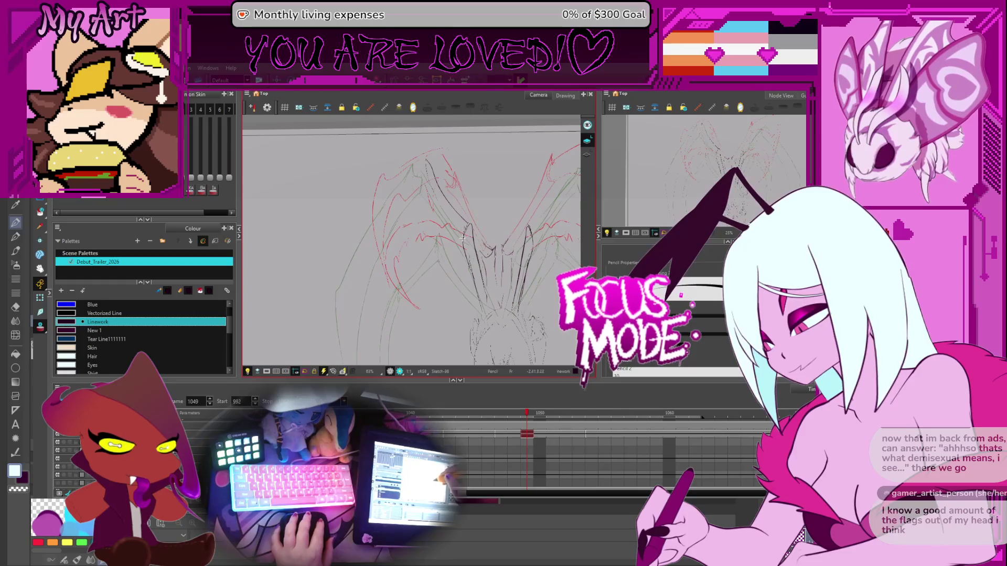
# - Switch to the Pencil and tilt the Camera view to a comfortable drawing angle
pyautogui.hotkey('alt', '/')
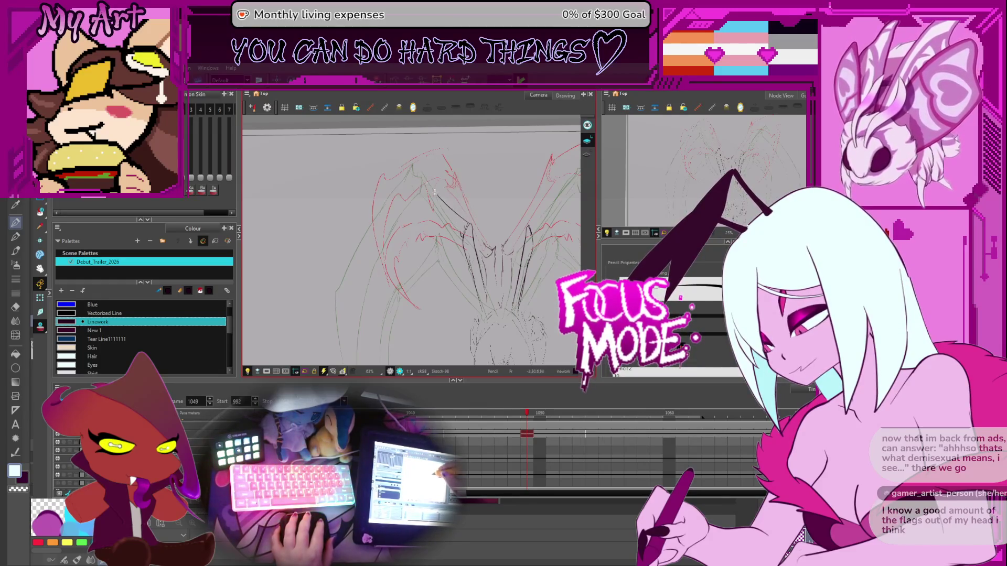
pyautogui.moveTo(471, 213)
pyautogui.mouseDown()
pyautogui.moveTo(459, 215)
pyautogui.moveTo(440, 160)
pyautogui.mouseUp()
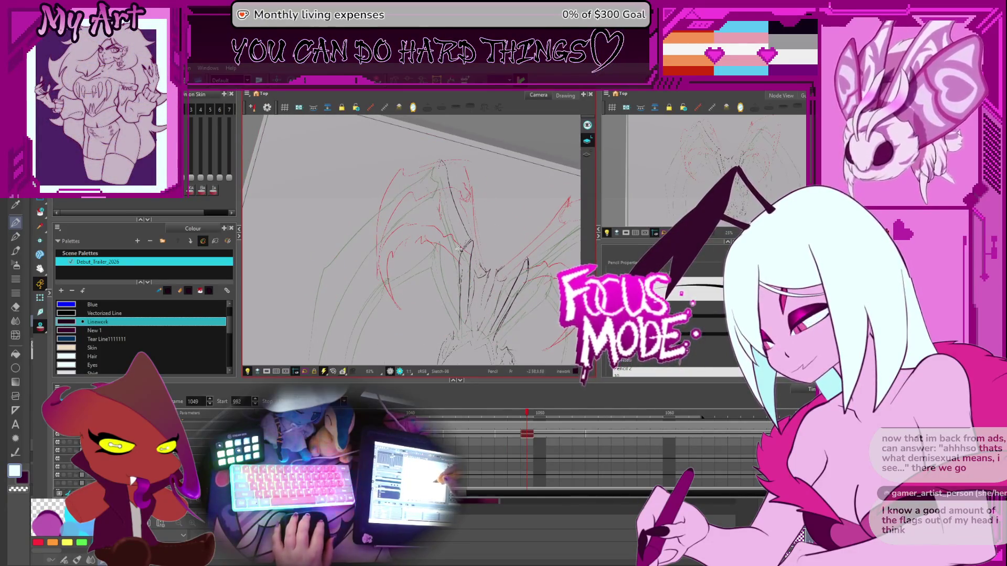
pyautogui.moveTo(449, 242); pyautogui.dragTo(418, 257)
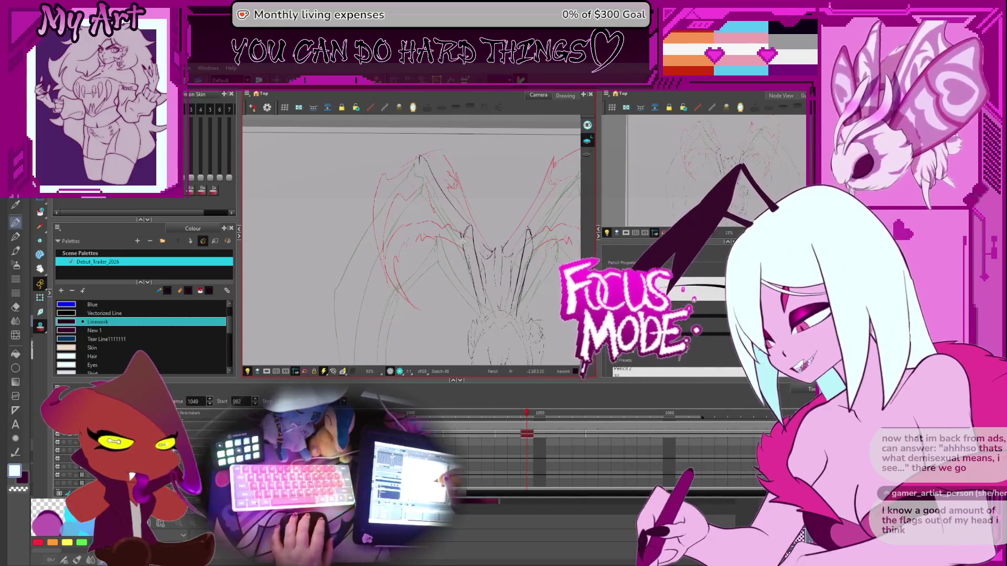
pyautogui.scroll(3, 456, 220)
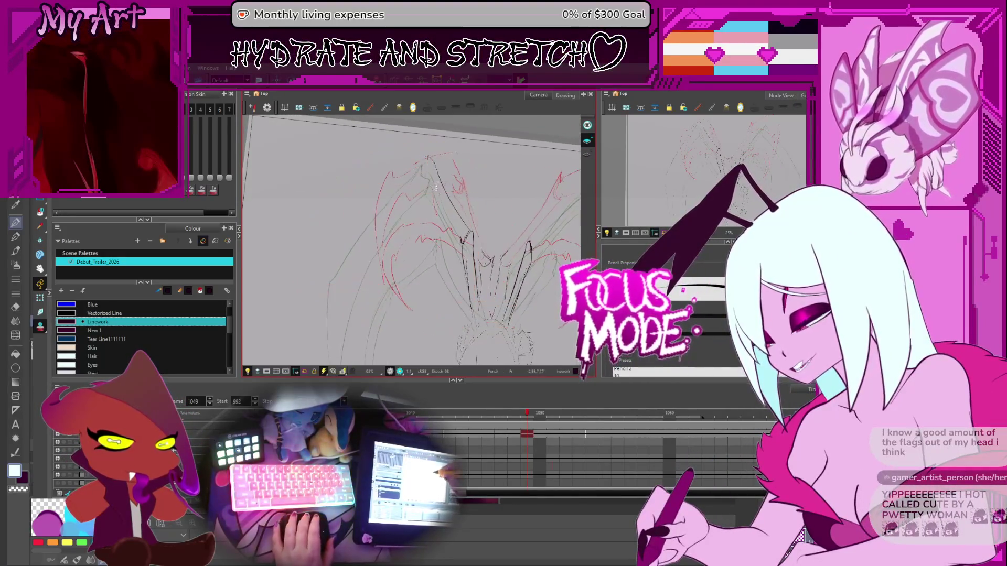
pyautogui.scroll(-1, 452, 197)
pyautogui.moveTo(452, 197)
pyautogui.mouseDown()
pyautogui.moveTo(460, 250)
pyautogui.moveTo(462, 231)
pyautogui.moveTo(491, 207)
pyautogui.mouseUp()
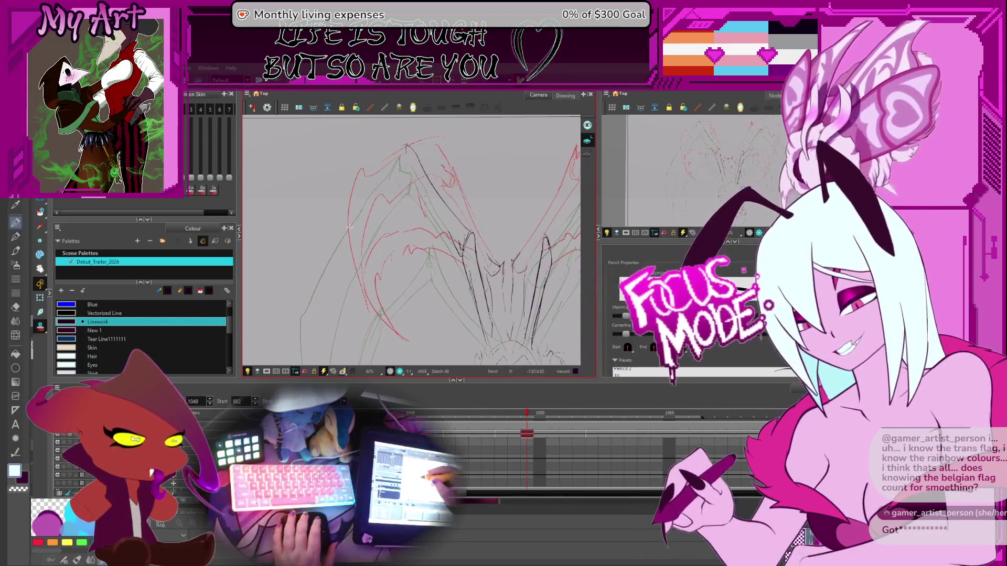
# - Reframe the sketch and ink a dark wing-bone stroke up the centre, replacing the first attempt
pyautogui.moveTo(380, 228); pyautogui.dragTo(387, 247)
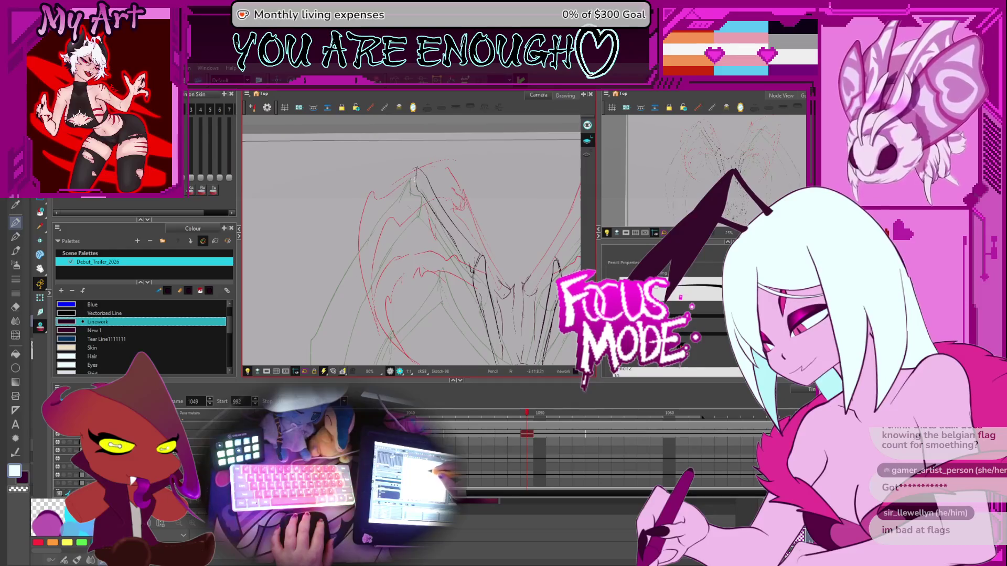
pyautogui.scroll(-2, 417, 176)
pyautogui.moveTo(467, 221); pyautogui.dragTo(440, 201)
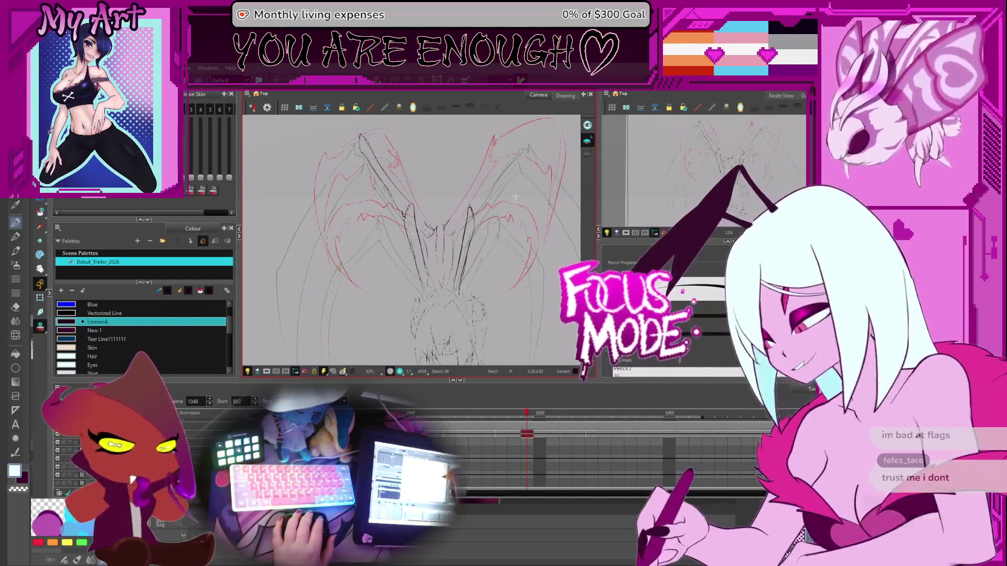
pyautogui.moveTo(488, 210); pyautogui.dragTo(468, 236)
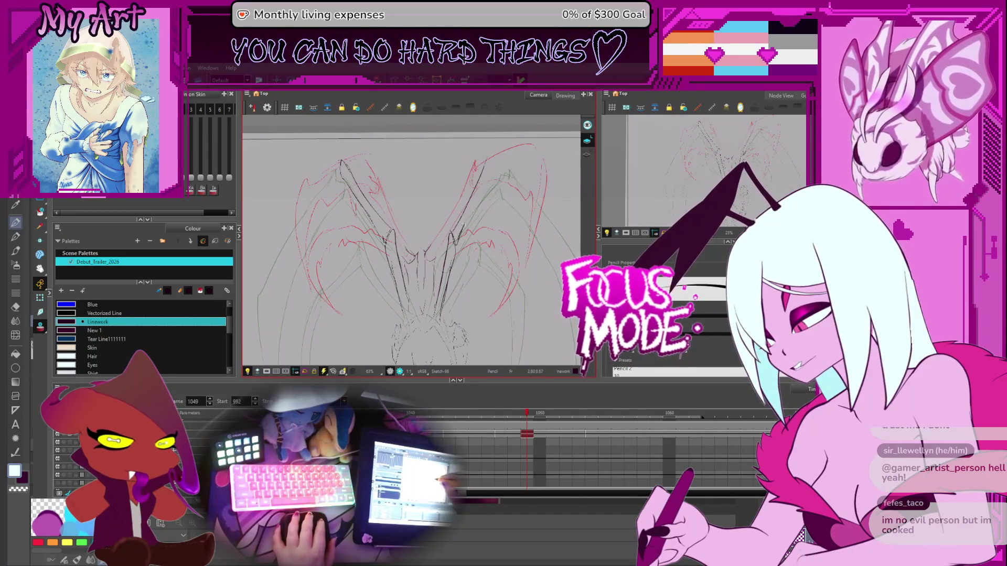
pyautogui.hotkey('ctrl', 'z')
pyautogui.moveTo(460, 237); pyautogui.dragTo(496, 168)
# - Remove the faint top-left arc and draw a dark curved outline along the left wing's upper edge
pyautogui.moveTo(318, 167); pyautogui.dragTo(389, 178)
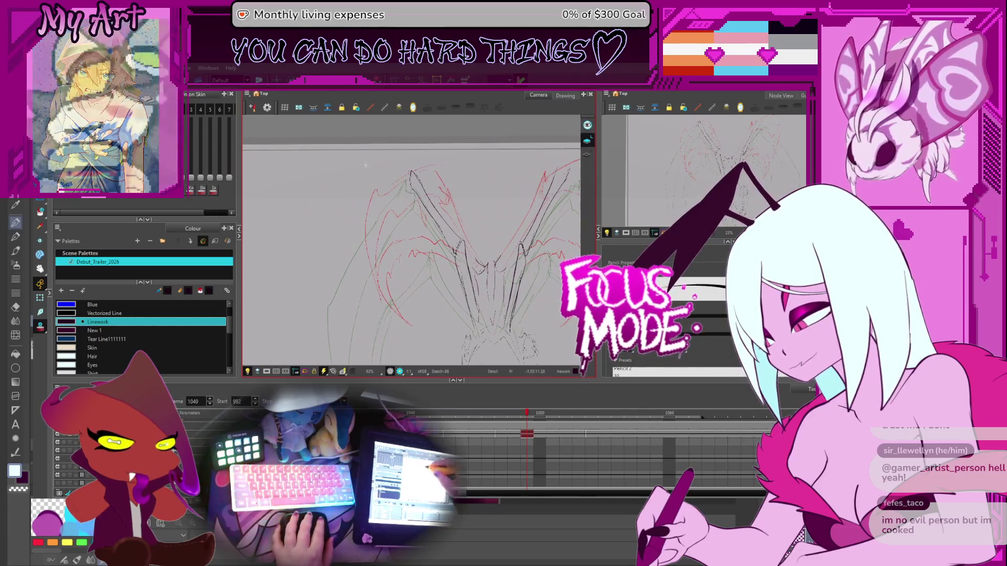
pyautogui.hotkey('ctrl', 'z')
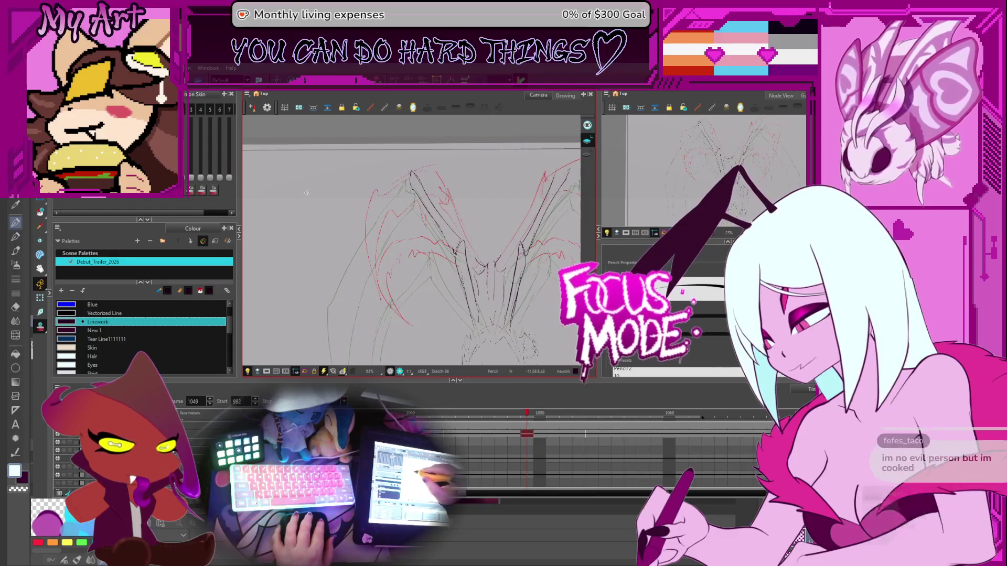
pyautogui.moveTo(356, 217)
pyautogui.mouseDown()
pyautogui.moveTo(387, 231)
pyautogui.moveTo(427, 218)
pyautogui.moveTo(467, 254)
pyautogui.moveTo(467, 266)
pyautogui.moveTo(398, 140)
pyautogui.mouseUp()
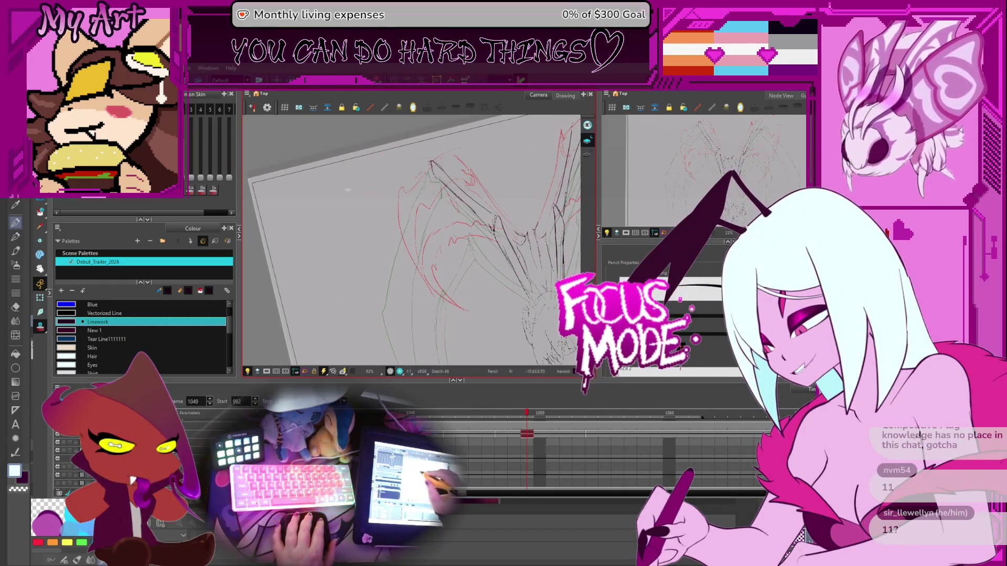
pyautogui.moveTo(370, 179); pyautogui.dragTo(382, 188)
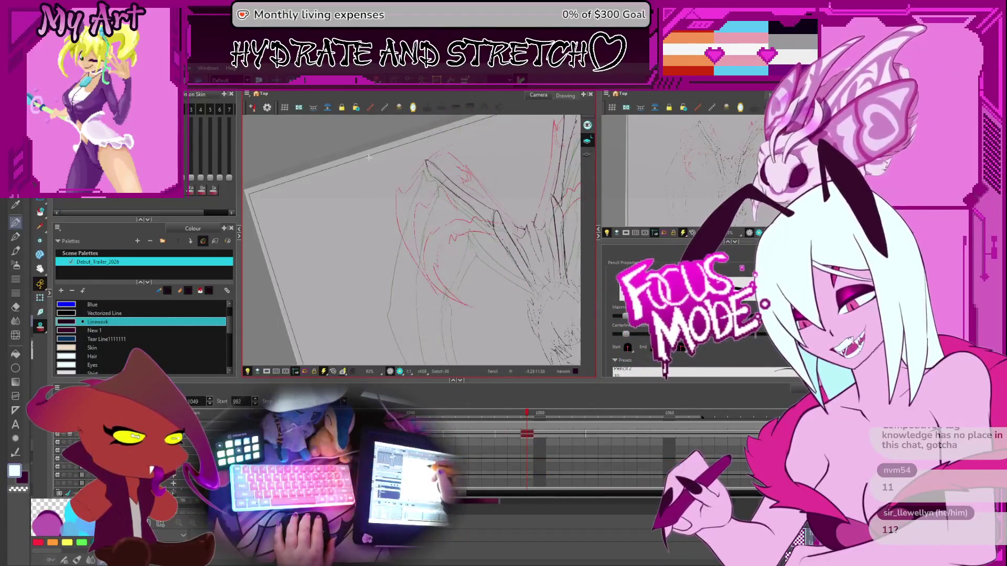
pyautogui.moveTo(382, 164); pyautogui.dragTo(333, 221)
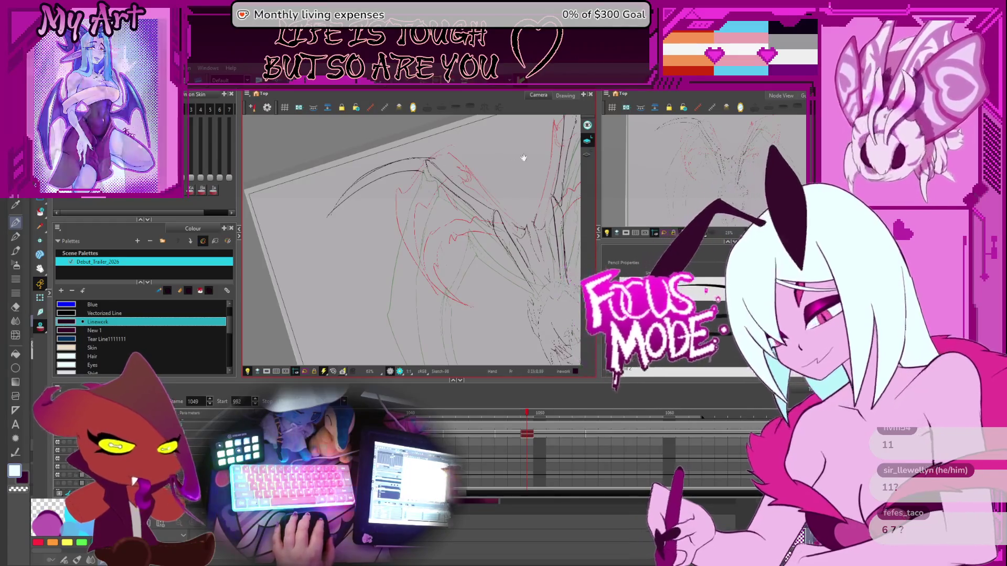
pyautogui.moveTo(566, 205)
pyautogui.mouseDown()
pyautogui.moveTo(559, 235)
pyautogui.moveTo(529, 212)
pyautogui.moveTo(517, 224)
pyautogui.moveTo(523, 174)
pyautogui.moveTo(453, 175)
pyautogui.mouseUp()
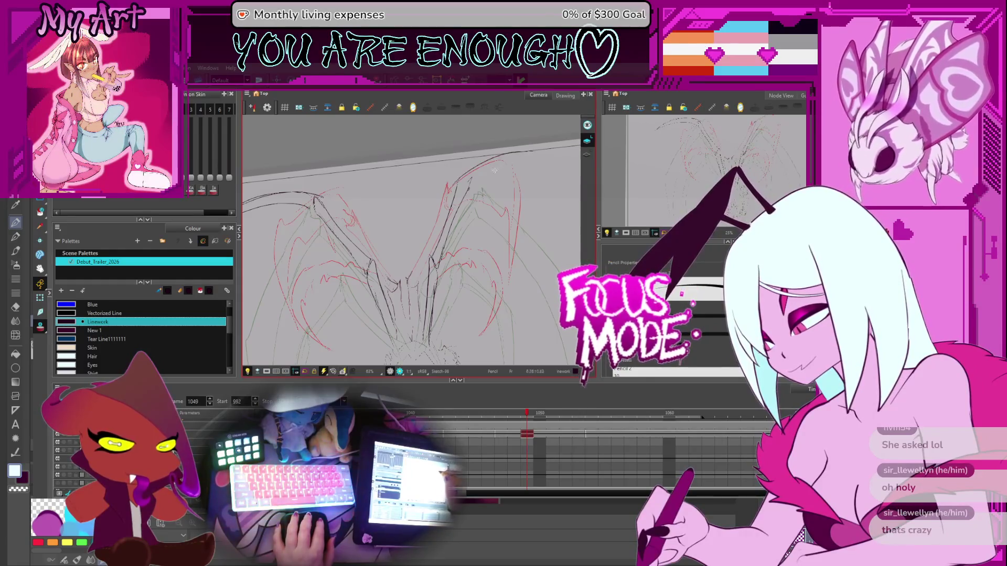
# - Draw a matching dark outline along the right wing's upper edge, redoing one misplaced stroke
pyautogui.moveTo(447, 189); pyautogui.dragTo(537, 156)
pyautogui.moveTo(463, 193); pyautogui.dragTo(560, 158)
pyautogui.hotkey('ctrl', 'z')
pyautogui.moveTo(470, 188); pyautogui.dragTo(561, 147)
pyautogui.moveTo(474, 182)
pyautogui.mouseDown()
pyautogui.moveTo(560, 153)
pyautogui.moveTo(511, 194)
pyautogui.moveTo(503, 232)
pyautogui.mouseUp()
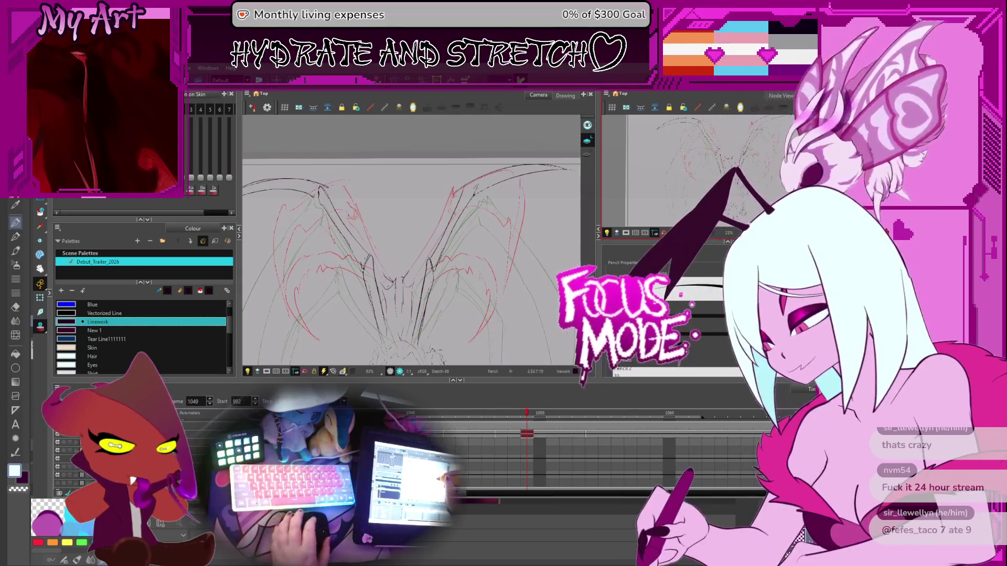
# - Reframe the sketch and box-select the short orange strokes at the body centre
pyautogui.scroll(-1, 434, 206)
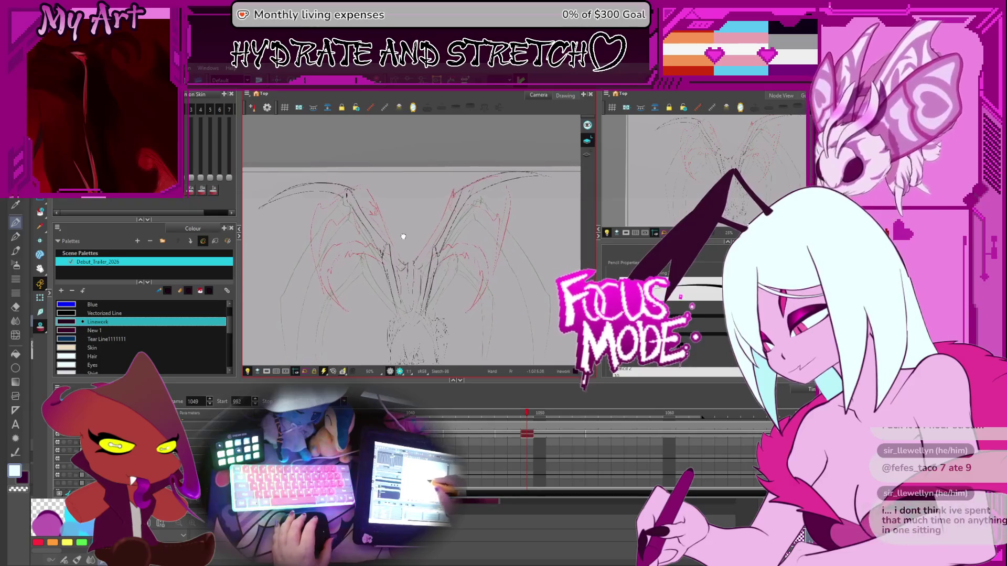
pyautogui.moveTo(405, 272)
pyautogui.mouseDown()
pyautogui.moveTo(416, 262)
pyautogui.moveTo(417, 202)
pyautogui.mouseUp()
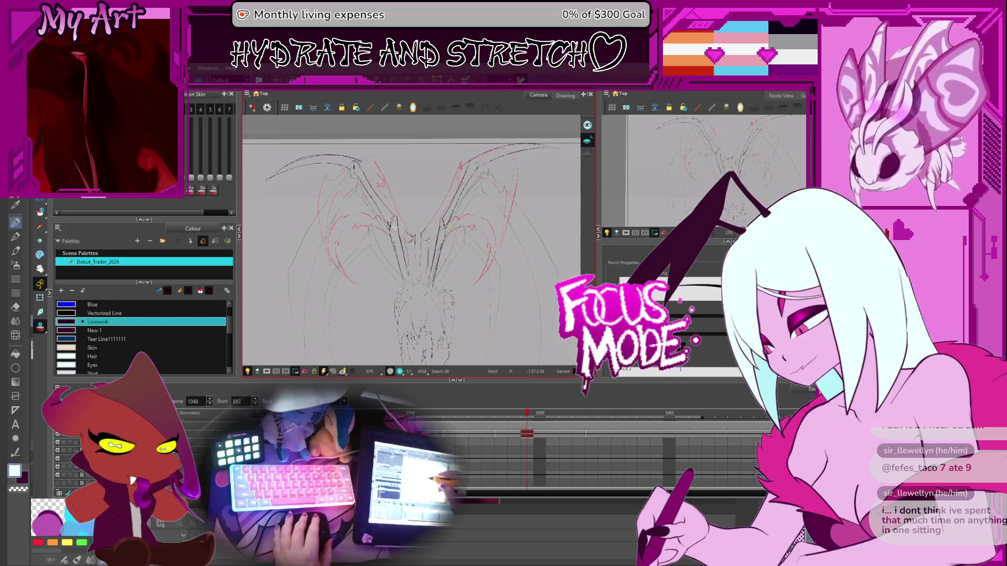
pyautogui.hotkey('alt', 's')
pyautogui.moveTo(435, 231)
pyautogui.mouseDown()
pyautogui.moveTo(404, 270)
pyautogui.moveTo(415, 234)
pyautogui.mouseUp()
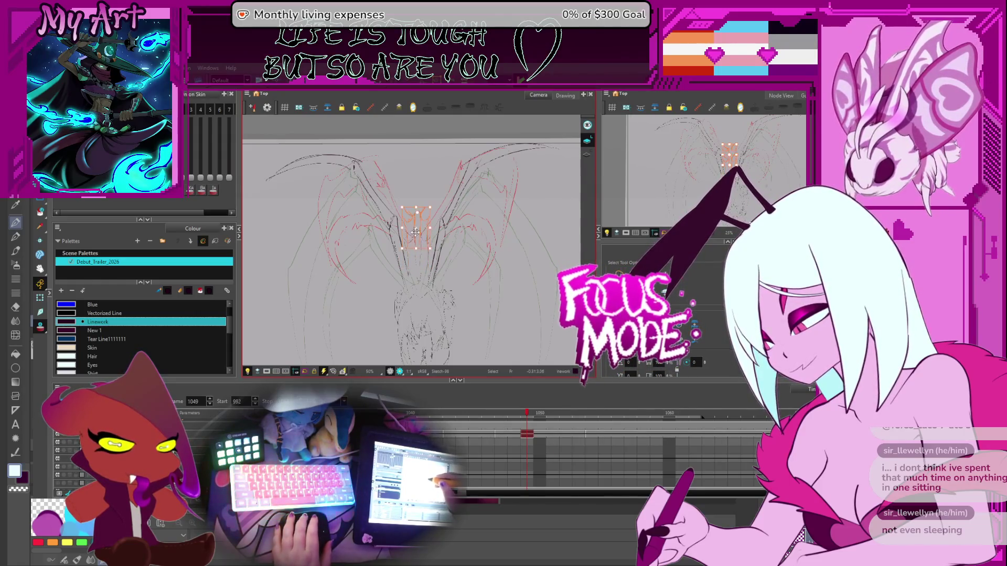
# - Deselect, then pencil dark strokes including a long vertical line down the body centre
pyautogui.click(423, 270)
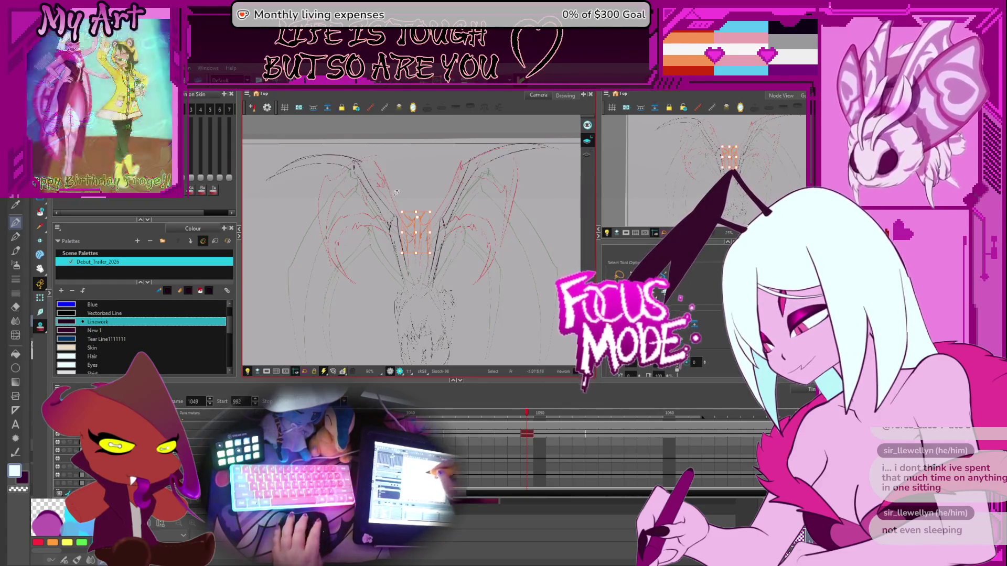
pyautogui.hotkey('alt', '/')
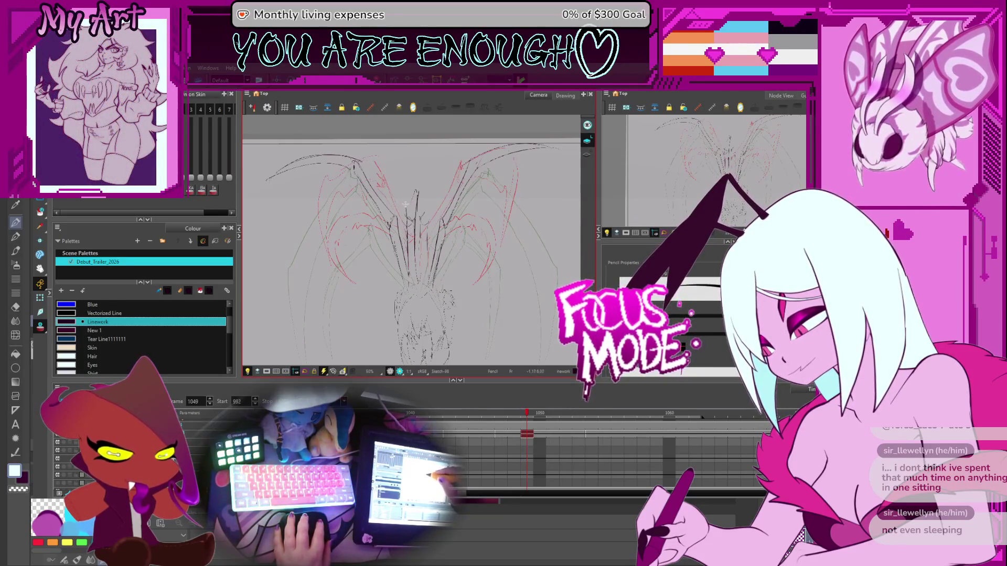
pyautogui.moveTo(388, 159); pyautogui.dragTo(403, 193)
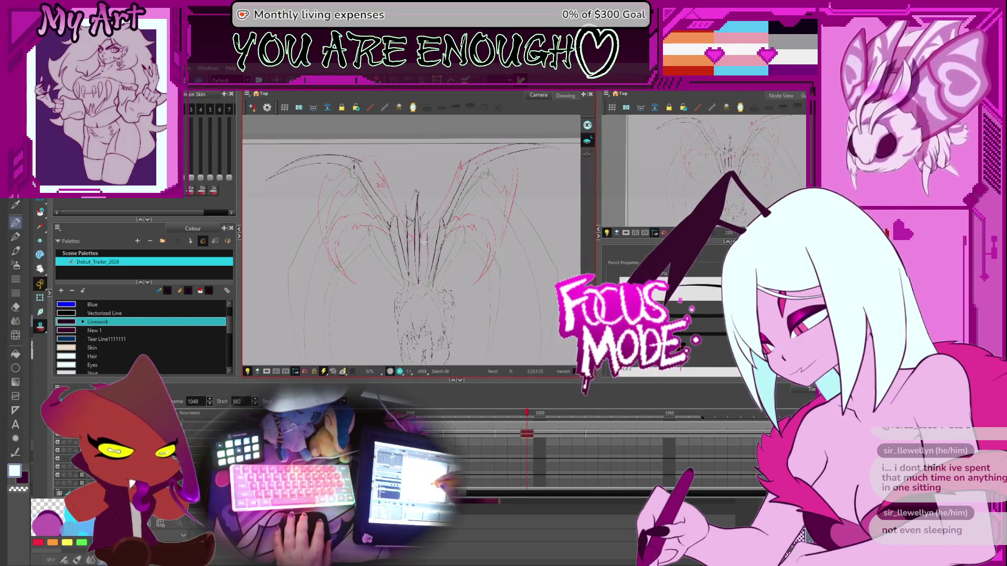
pyautogui.moveTo(431, 189); pyautogui.dragTo(428, 277)
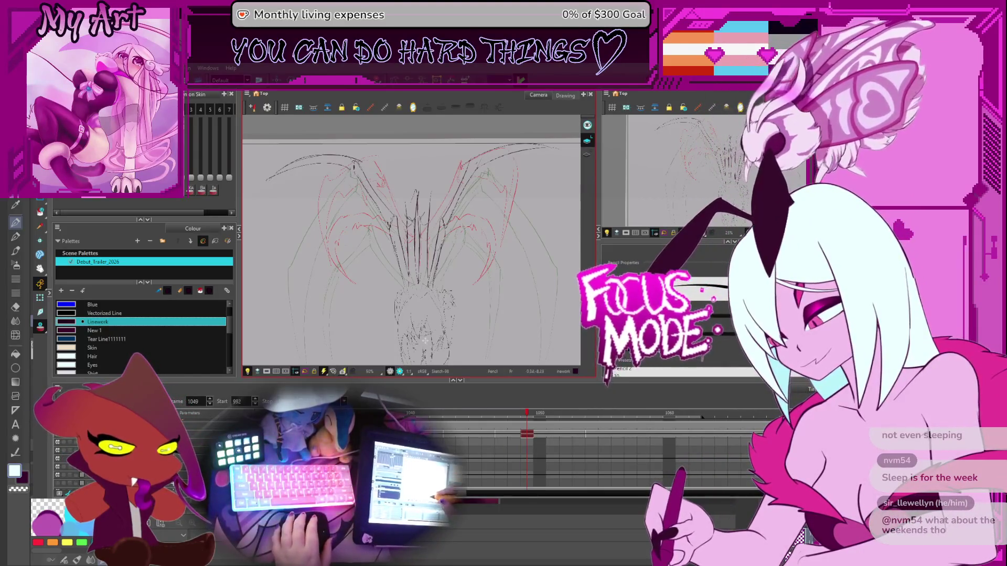
# - Select strokes near the body centre, then step back to frame 1047 to compare drawings
pyautogui.moveTo(365, 201); pyautogui.dragTo(385, 211)
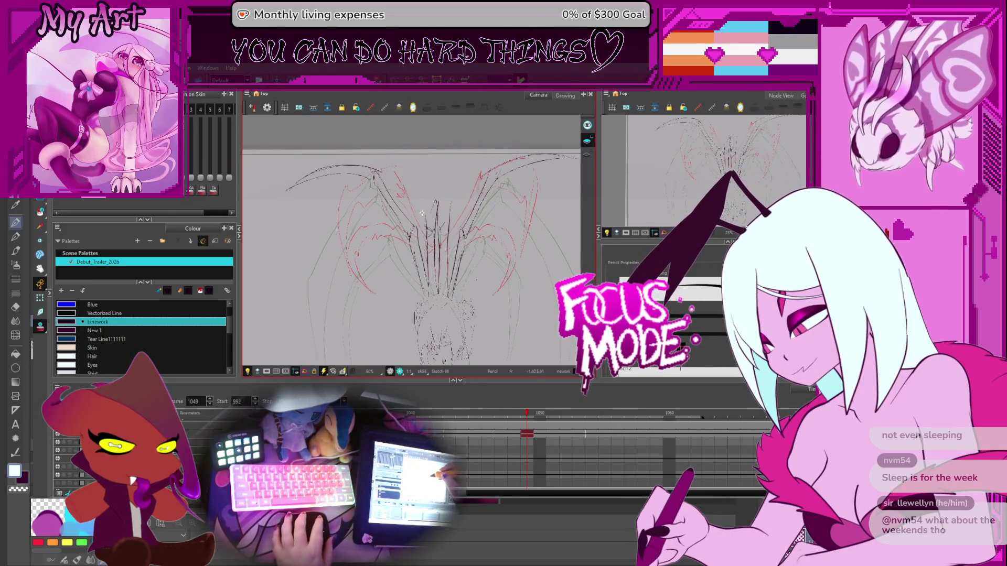
pyautogui.hotkey('alt', 's')
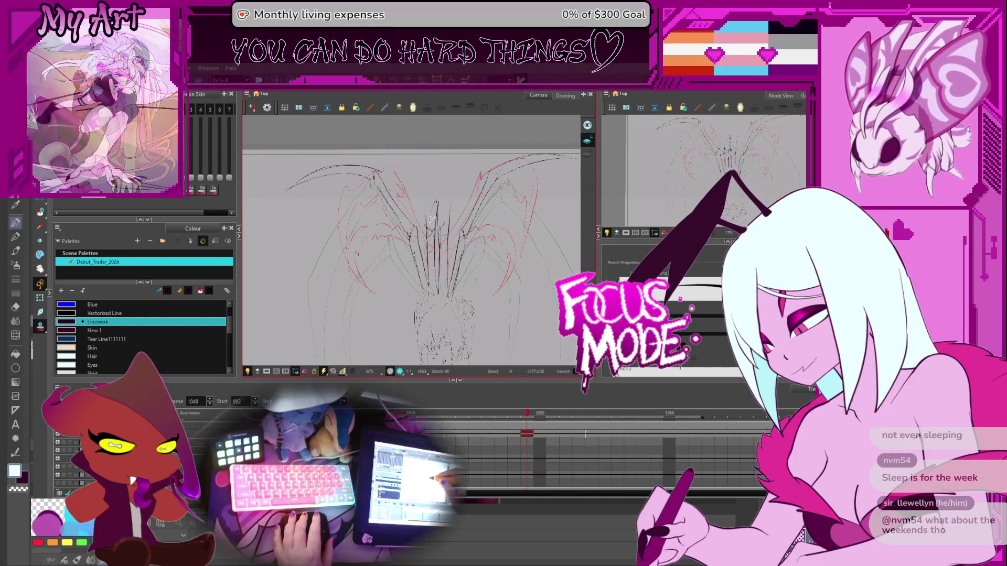
pyautogui.moveTo(435, 222); pyautogui.dragTo(433, 242)
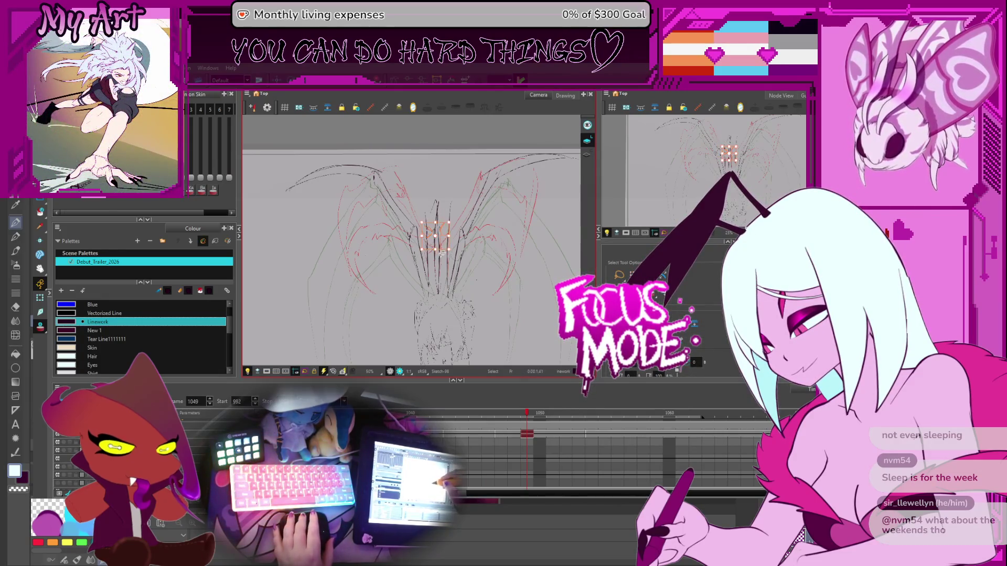
pyautogui.hotkey('alt', '/')
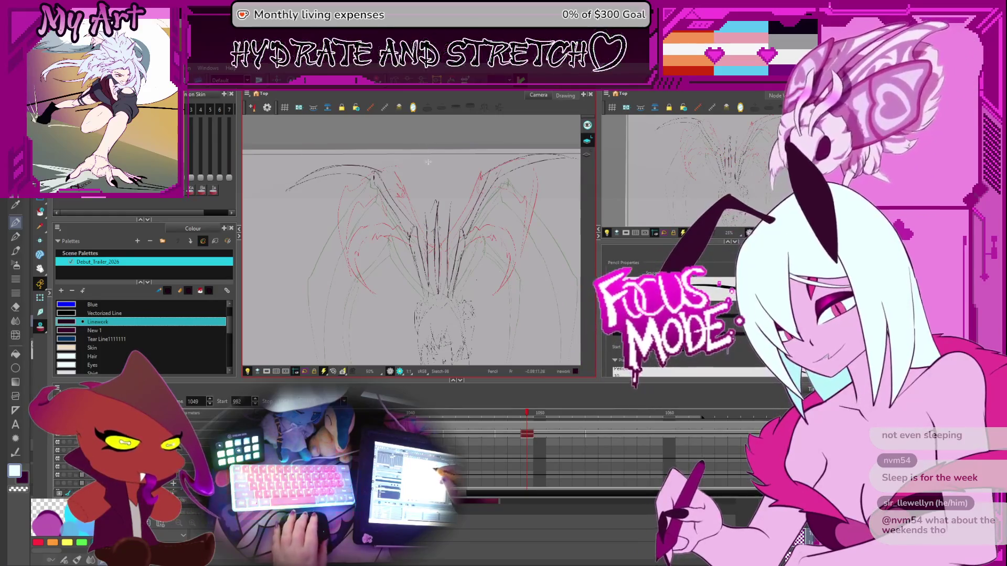
pyautogui.scroll(2, 471, 199)
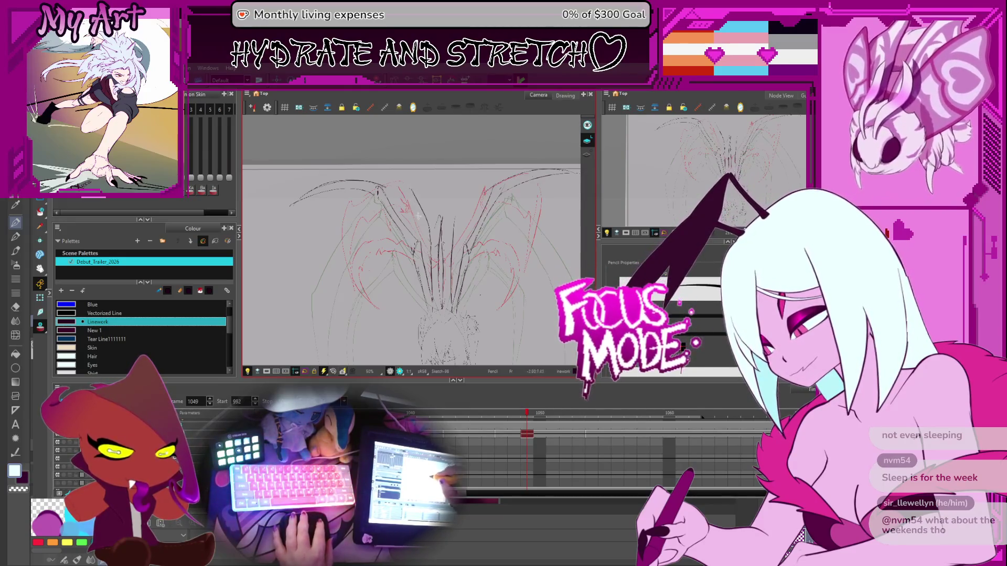
pyautogui.press(',')
pyautogui.press(',')
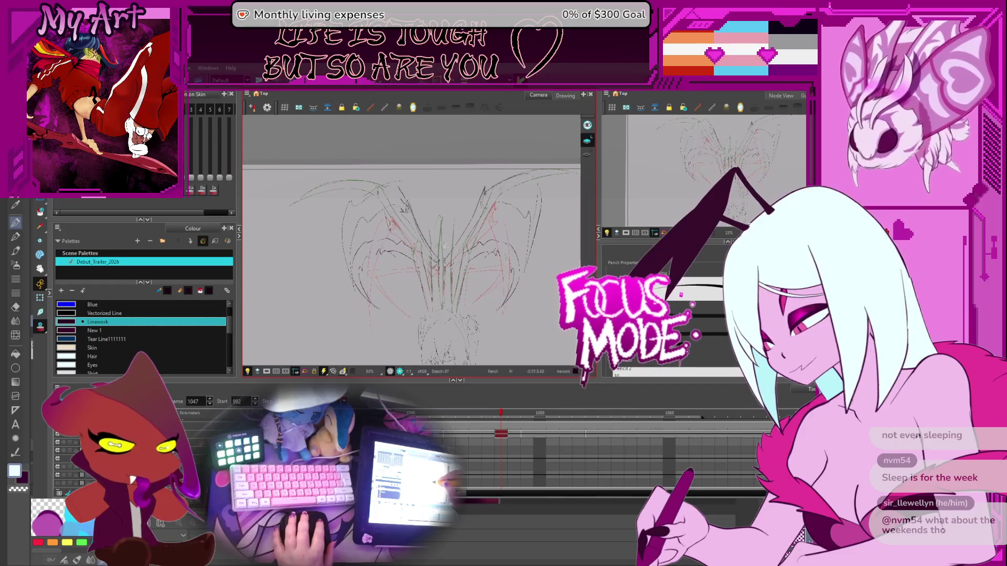
# - Step forward a frame, reframe to show the wing tips, zoom out and tilt the view
pyautogui.press('.')
pyautogui.press('.')
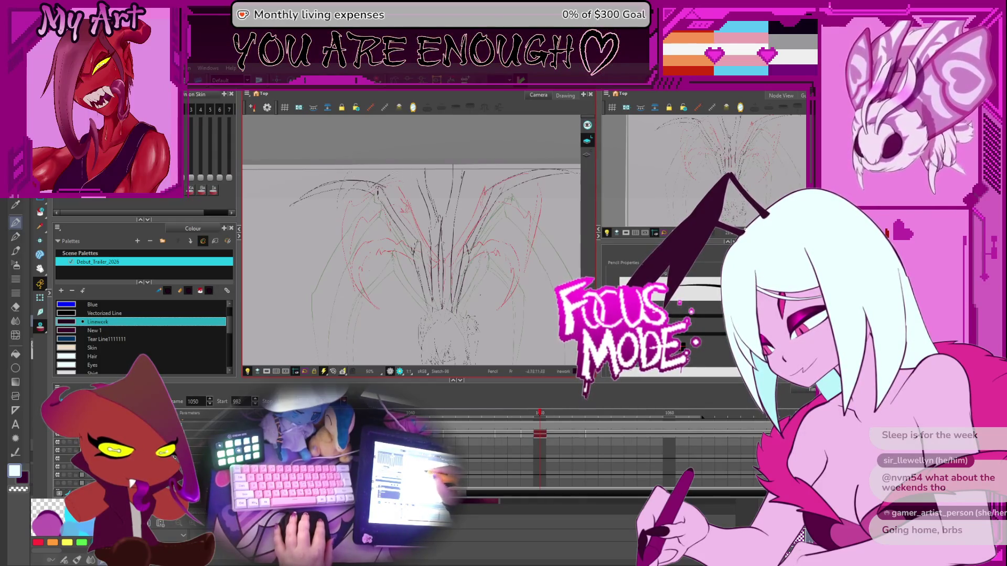
pyautogui.moveTo(549, 191); pyautogui.dragTo(494, 181)
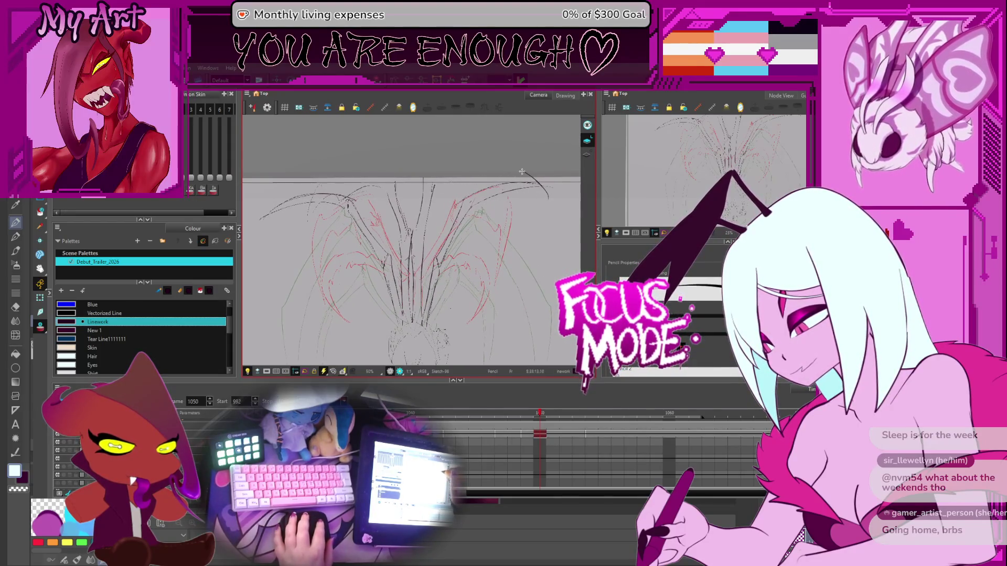
pyautogui.moveTo(493, 275); pyautogui.dragTo(504, 220)
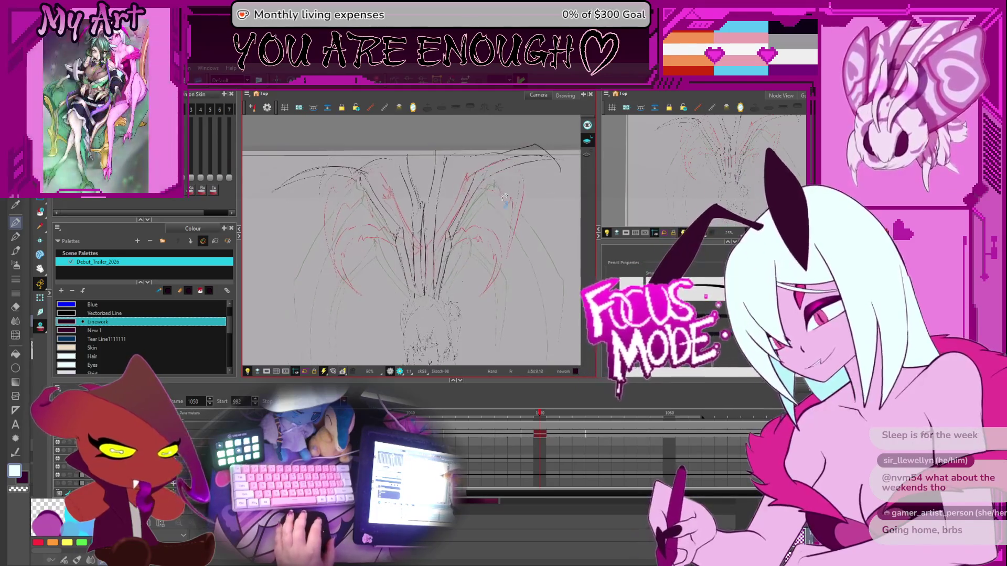
pyautogui.press('space')
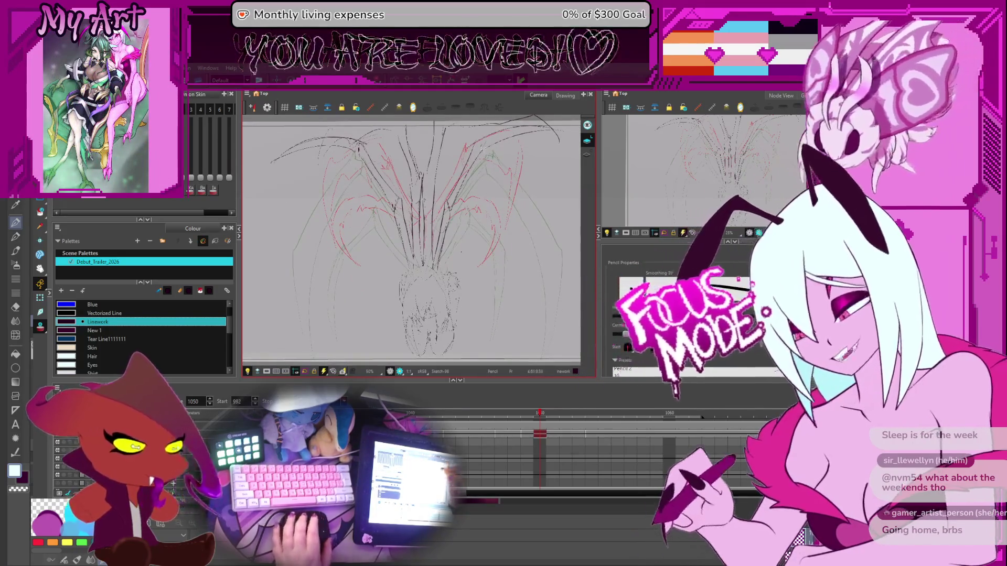
pyautogui.scroll(-2, 487, 271)
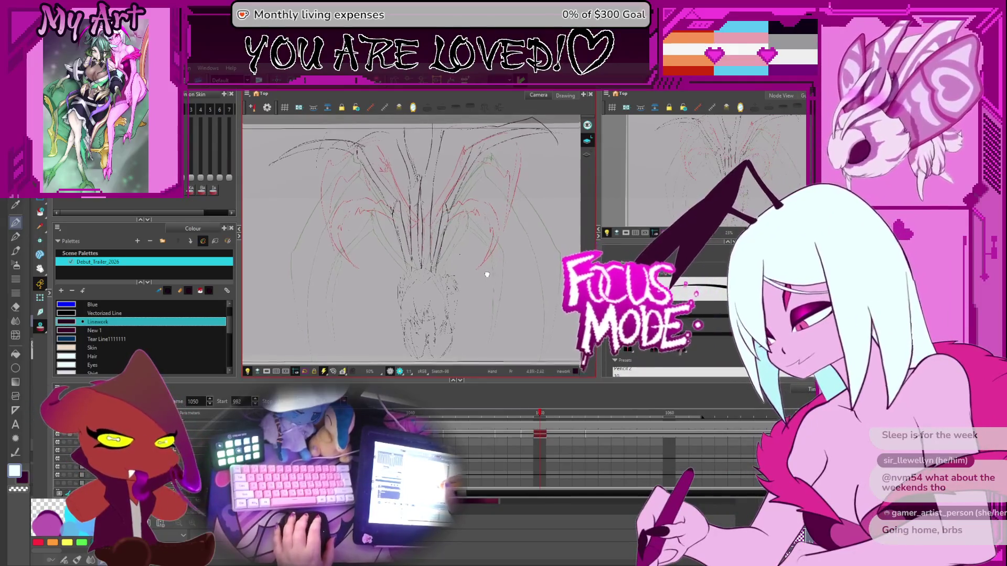
pyautogui.moveTo(488, 272); pyautogui.dragTo(518, 262)
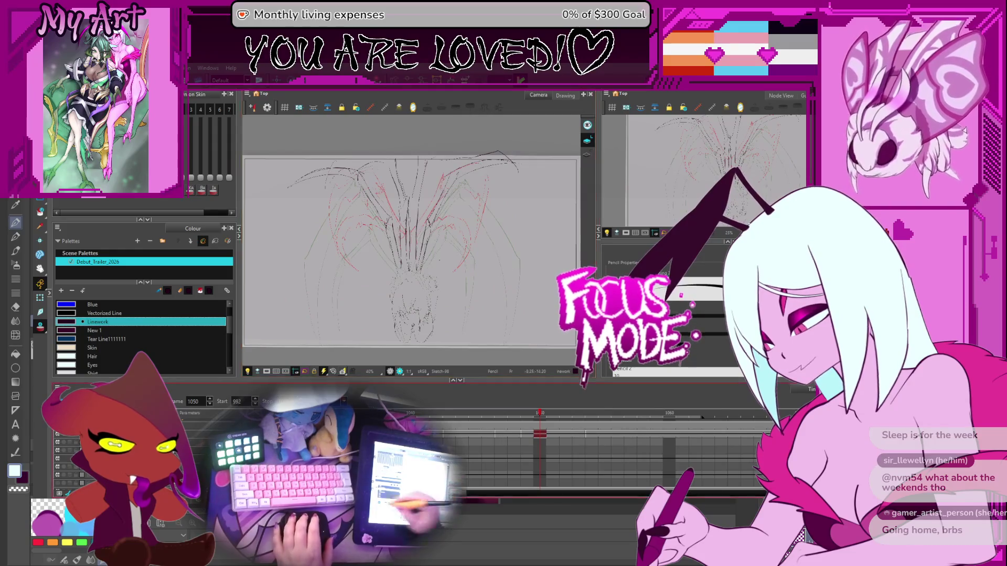
# - Jump through frames 1001, 1048, 1026, 1058 and 1060, then go to frame 1030 in the Timeline
pyautogui.press('f')
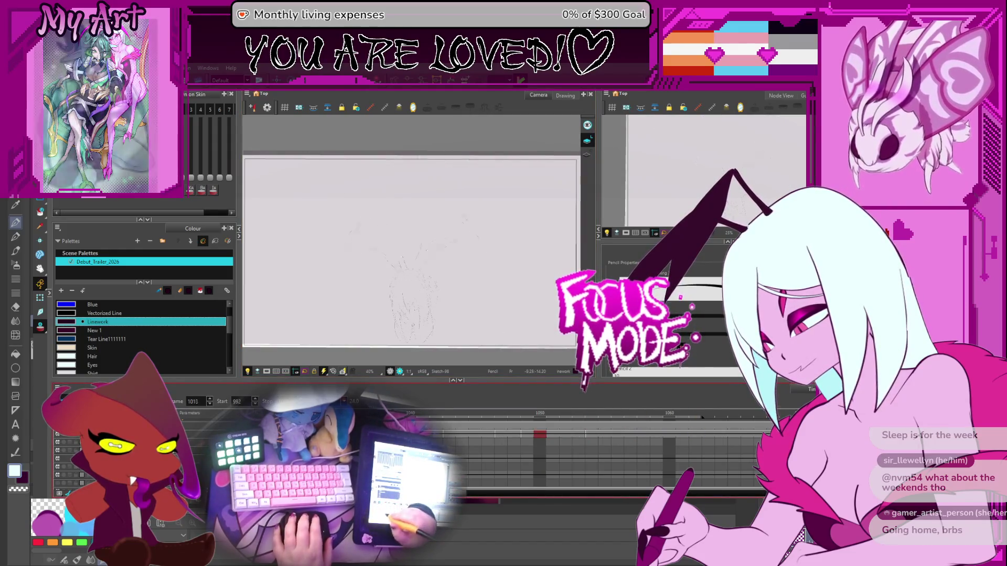
pyautogui.press('g')
pyautogui.press('f')
pyautogui.press('f')
pyautogui.press('f')
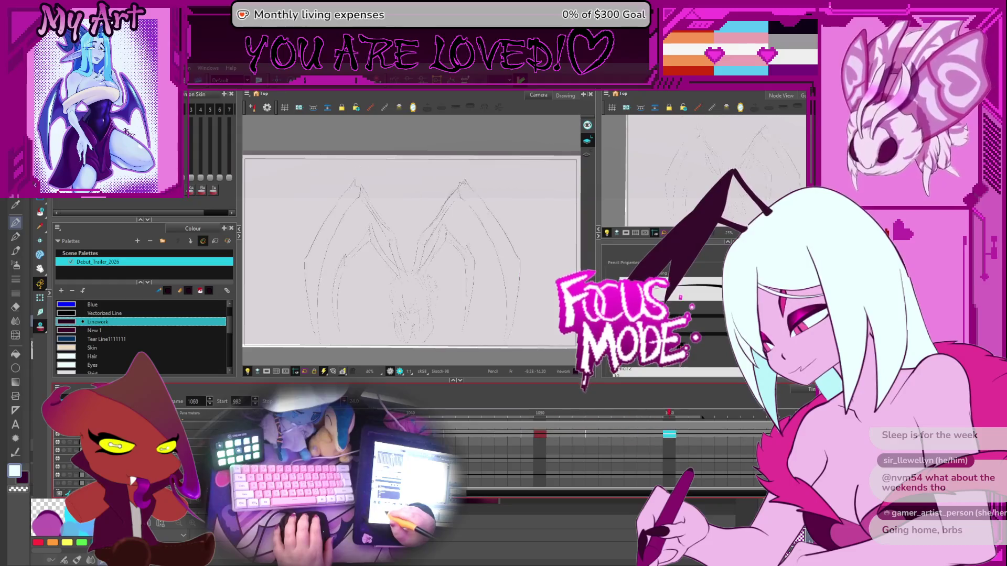
pyautogui.press('g')
pyautogui.press('g')
pyautogui.press('g')
pyautogui.hscroll(5, 466, 448)
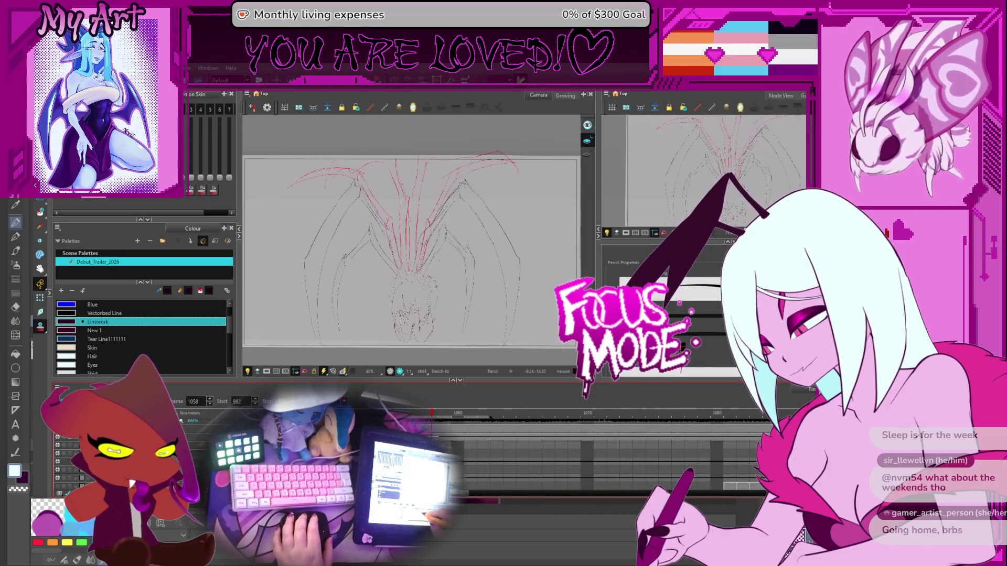
pyautogui.press('g')
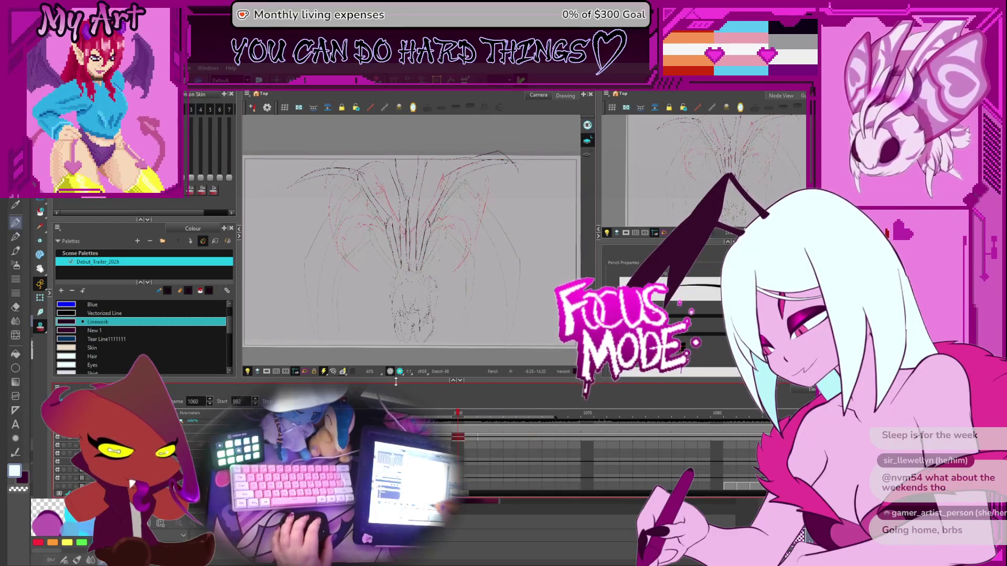
pyautogui.click(77, 446)
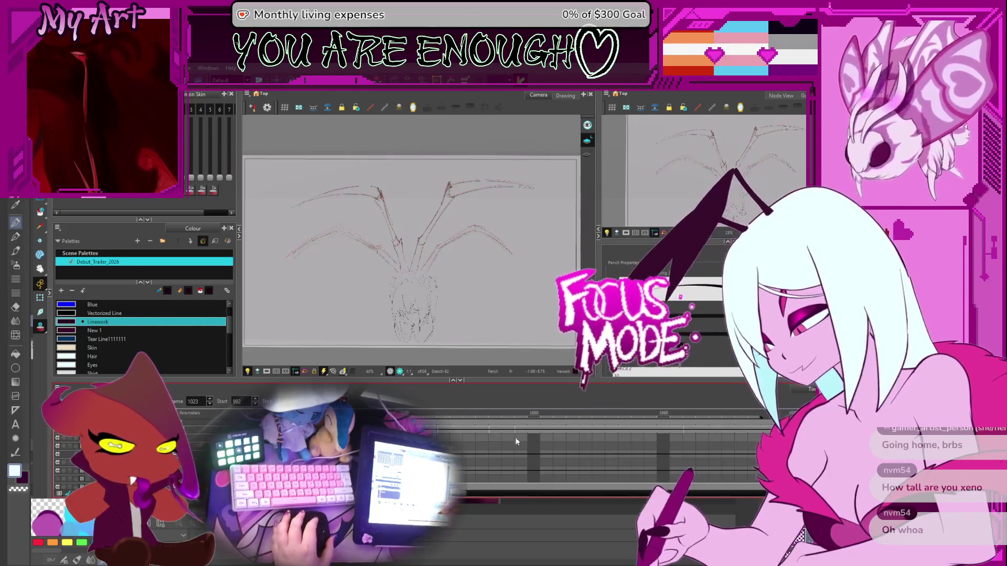
# - Click through Timeline frames 1052 to 1062 and back, settling on frame 1051
pyautogui.click(464, 439)
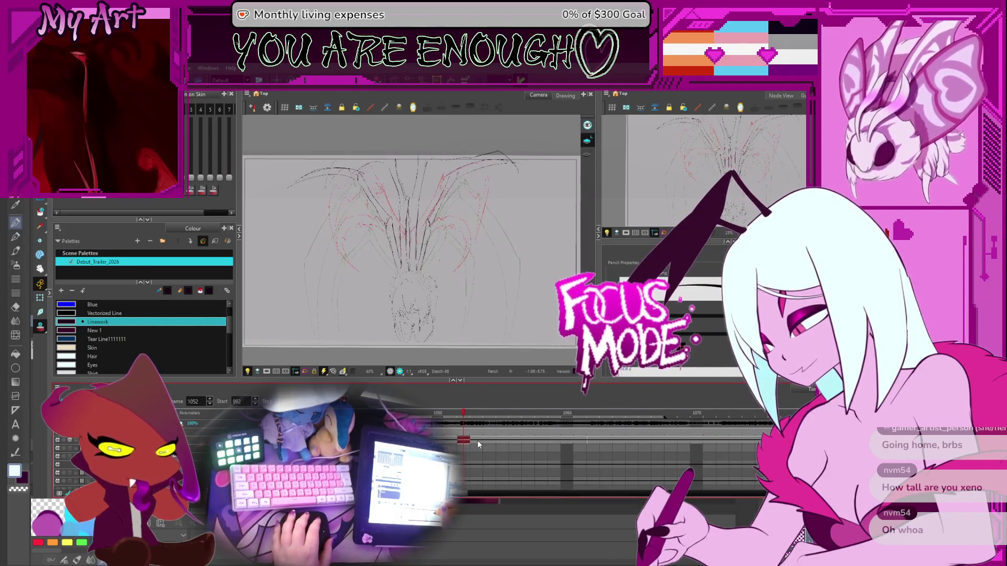
pyautogui.click(489, 440)
pyautogui.click(527, 440)
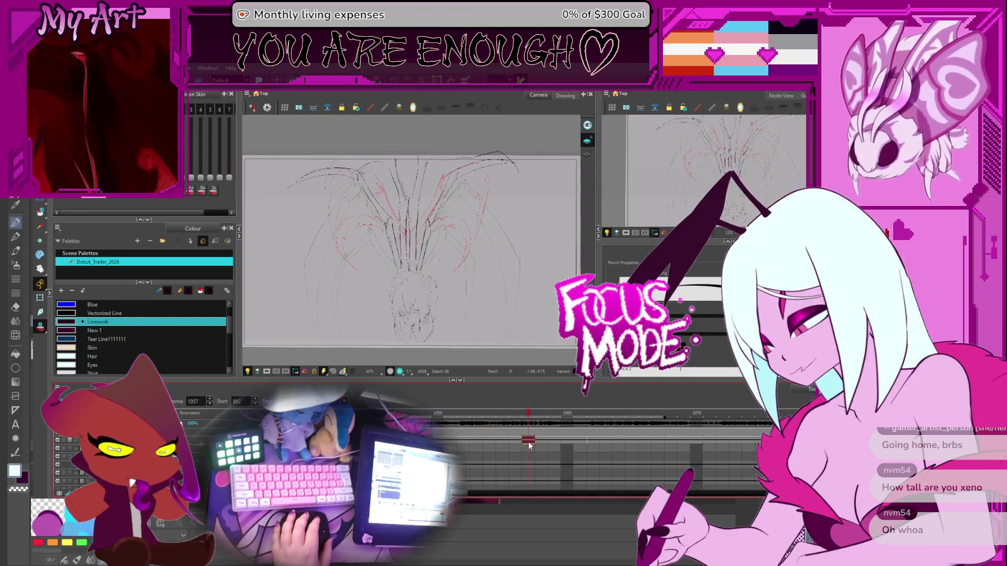
pyautogui.click(535, 442)
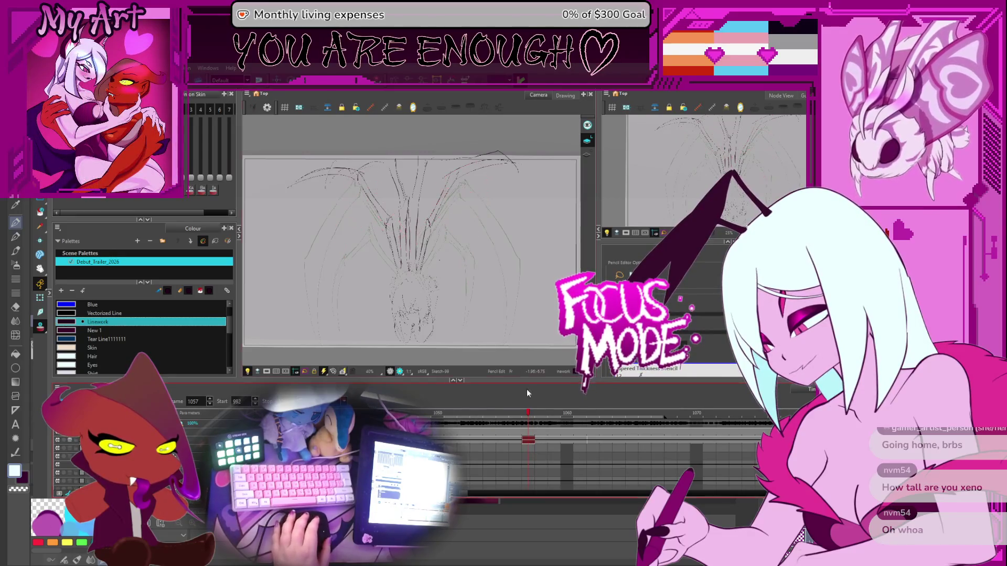
pyautogui.press('.')
pyautogui.press('.')
pyautogui.press('.')
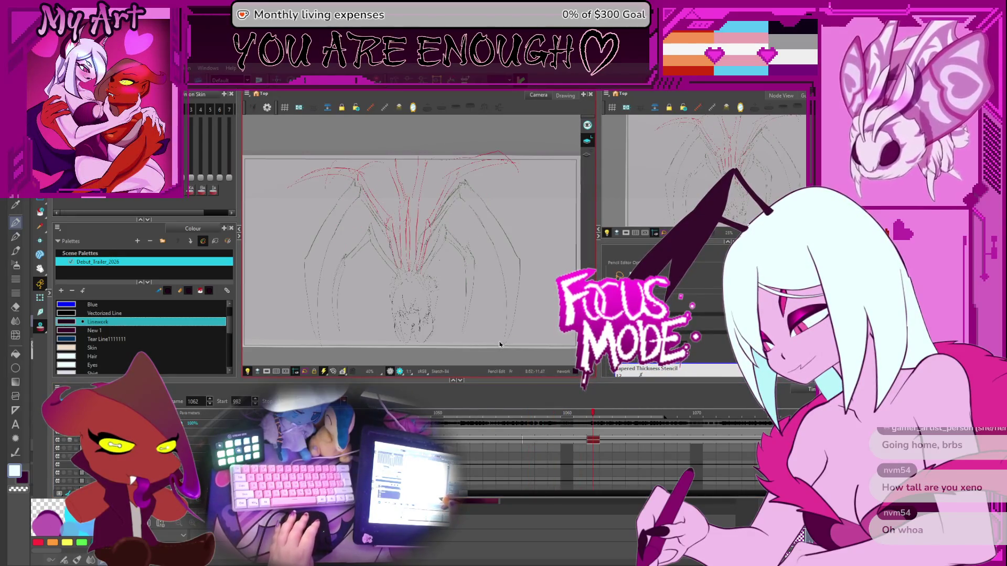
pyautogui.moveTo(497, 346); pyautogui.dragTo(518, 349)
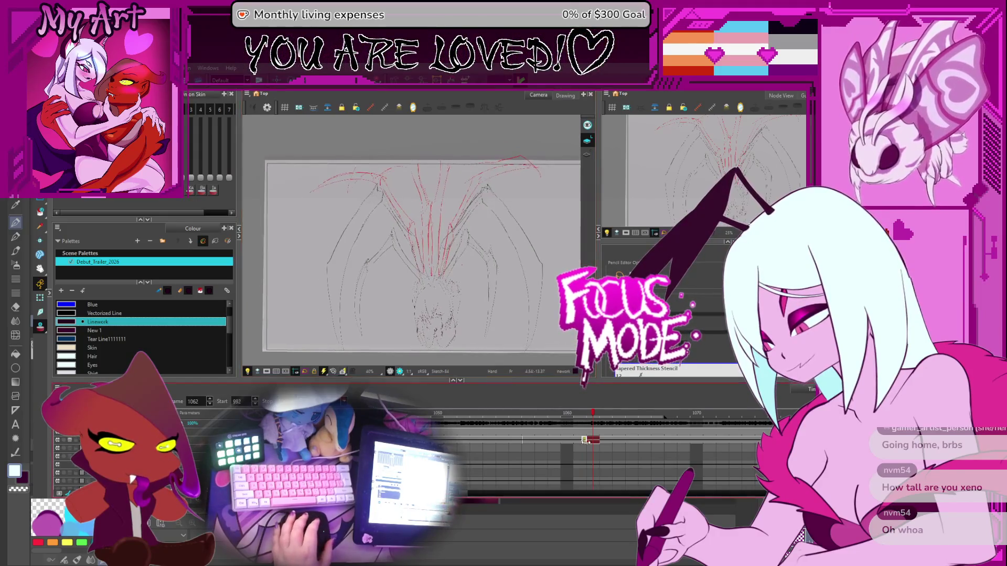
pyautogui.click(590, 441)
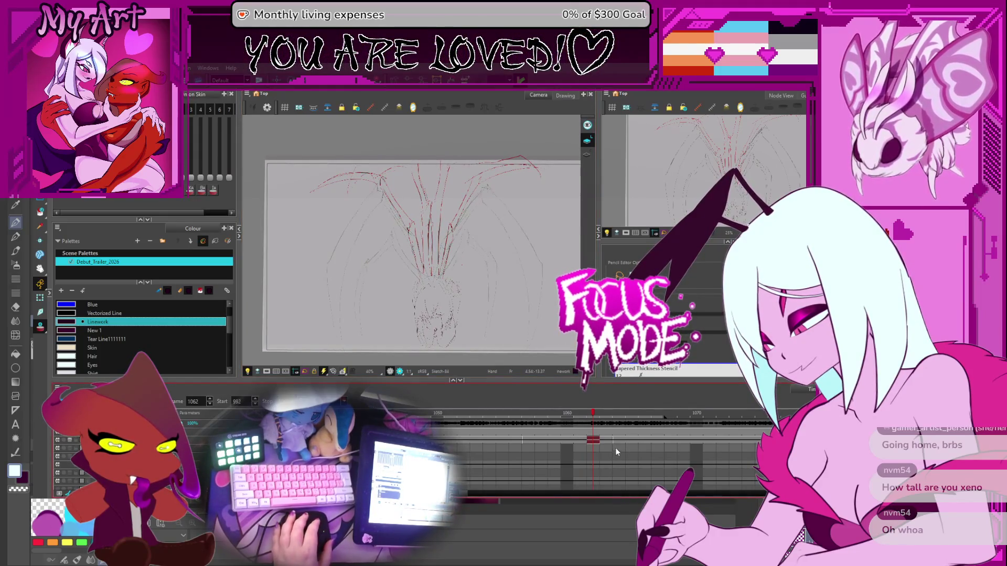
pyautogui.click(555, 440)
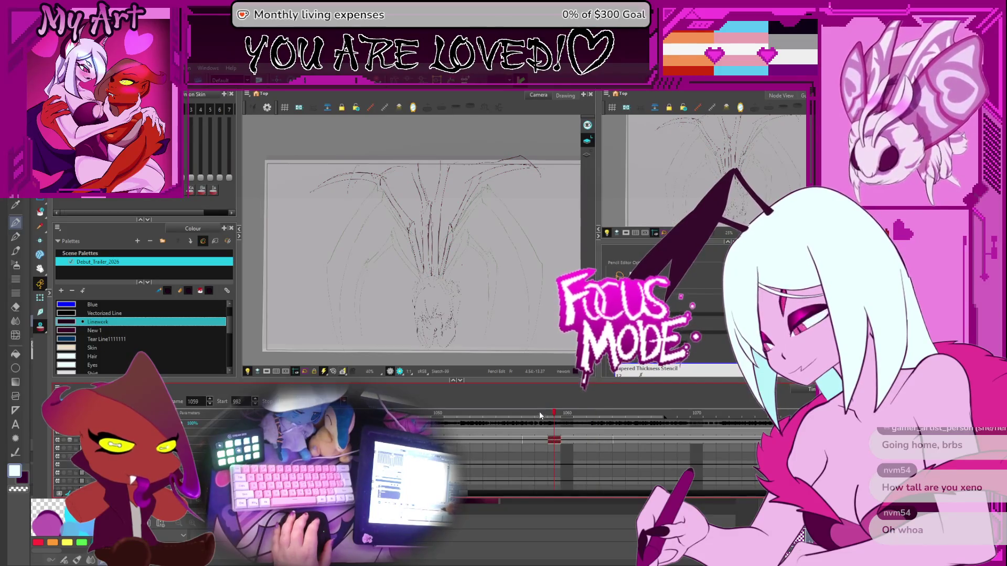
pyautogui.hotkey('alt', '/')
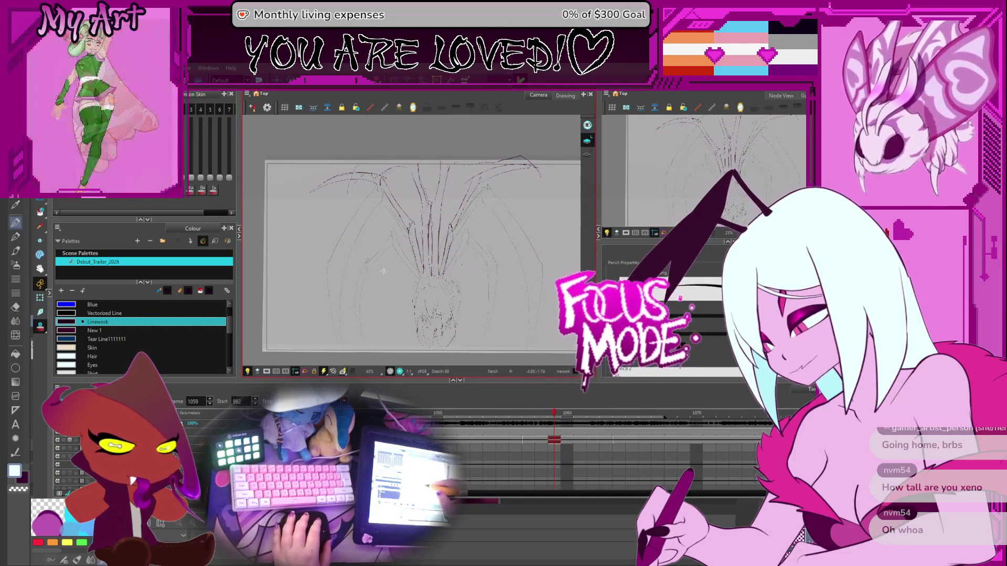
pyautogui.click(463, 440)
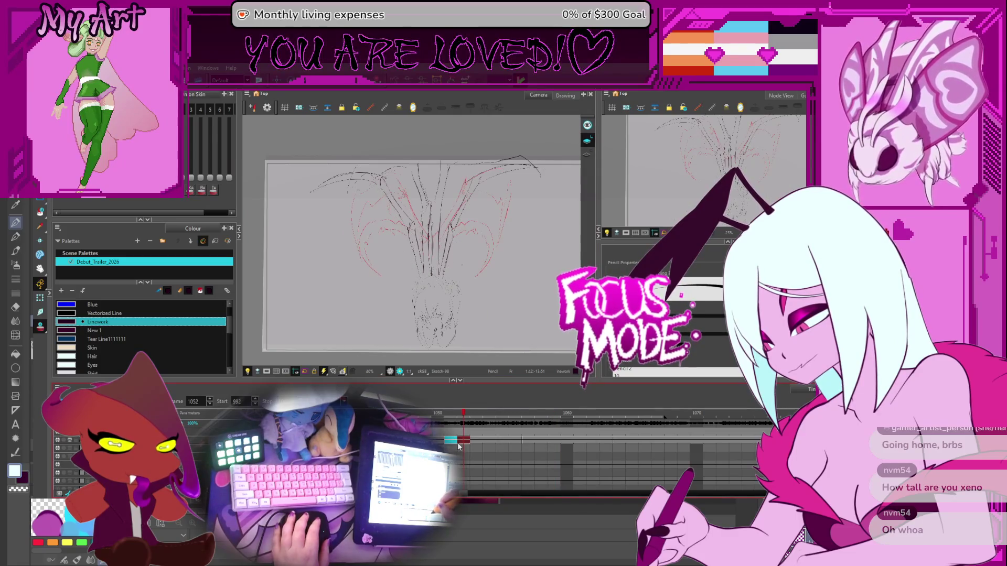
pyautogui.click(450, 441)
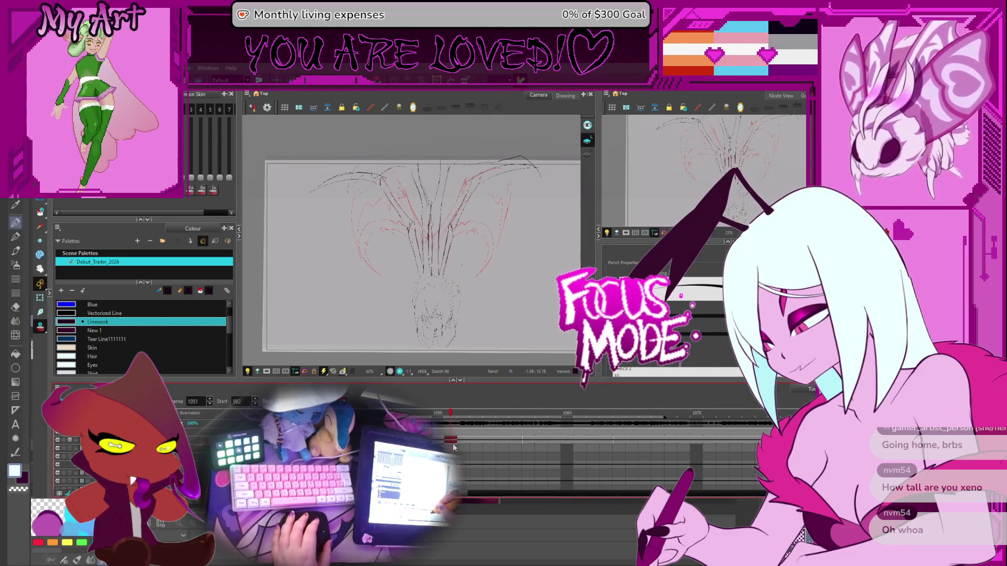
# - Switch to the Select tool and pick the top-left wing arc strokes
pyautogui.hotkey('alt', 'shift', '/')
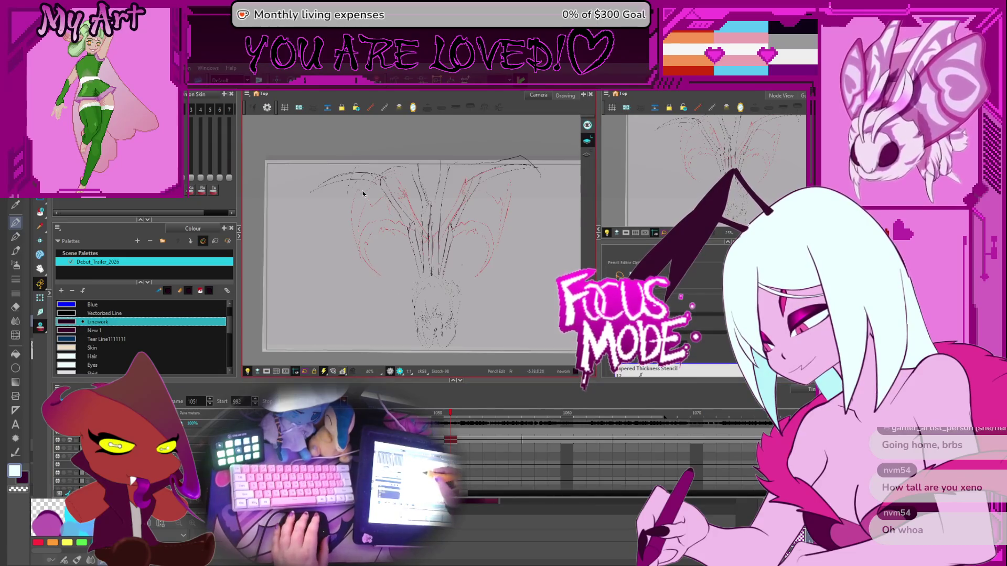
pyautogui.hotkey('alt', 's')
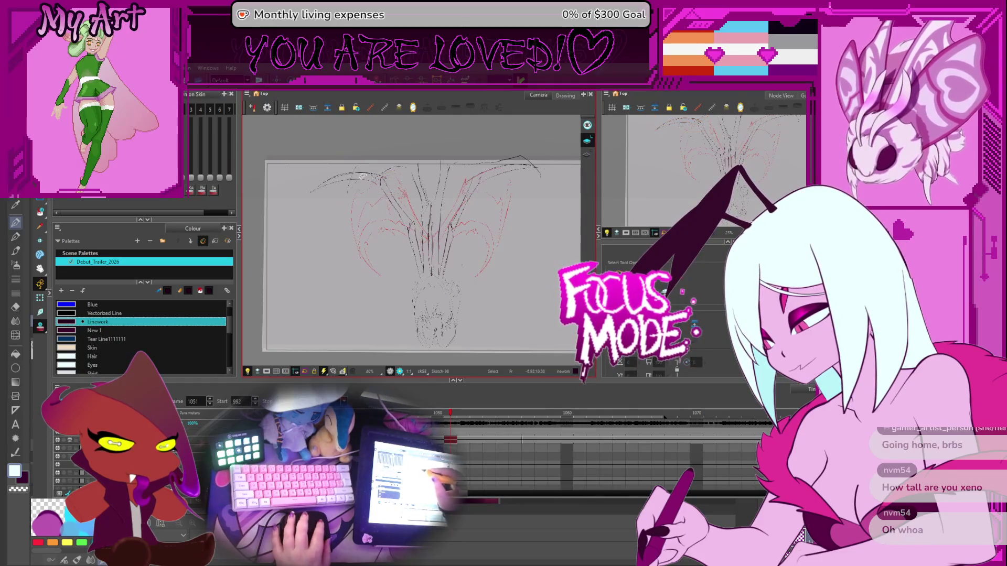
pyautogui.click(347, 178)
pyautogui.click(374, 159)
pyautogui.click(360, 156)
pyautogui.click(361, 180)
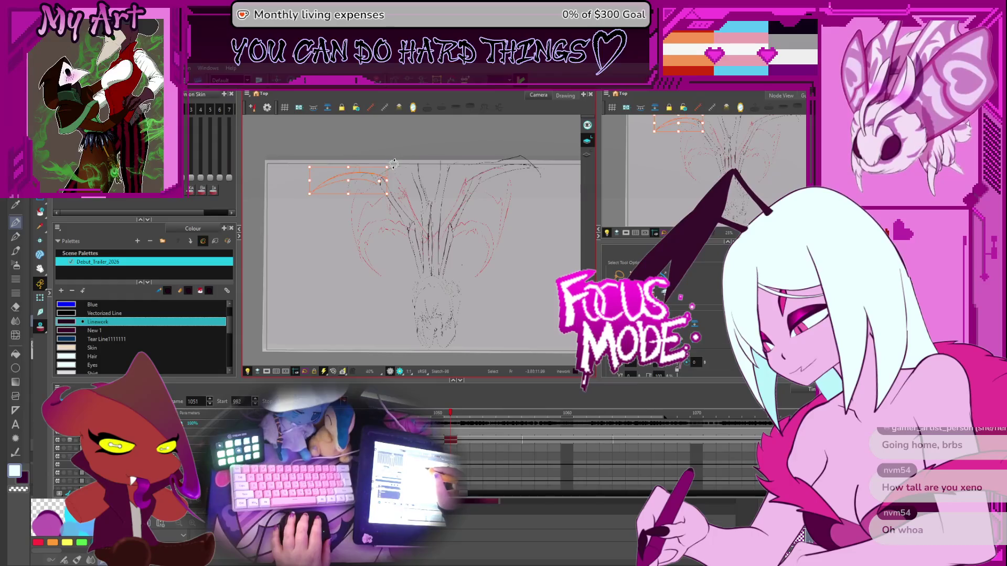
# - Flip between frames 1047–1057 to compare drawings, then on frame 1051 lasso the left wing strokes
pyautogui.moveTo(396, 164); pyautogui.dragTo(394, 163)
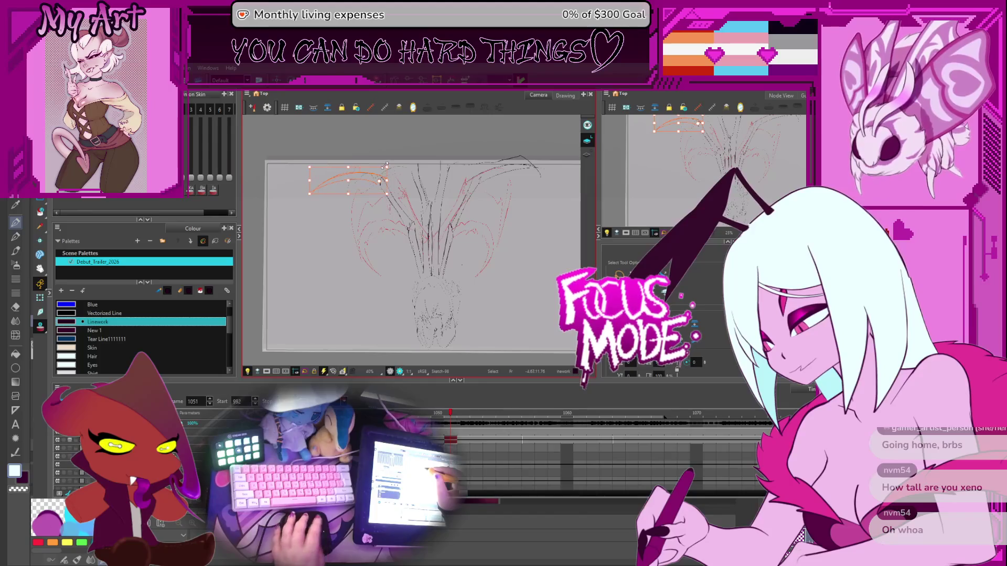
pyautogui.press(',')
pyautogui.press(',')
pyautogui.press(',')
pyautogui.press('.')
pyautogui.press('.')
pyautogui.press('.')
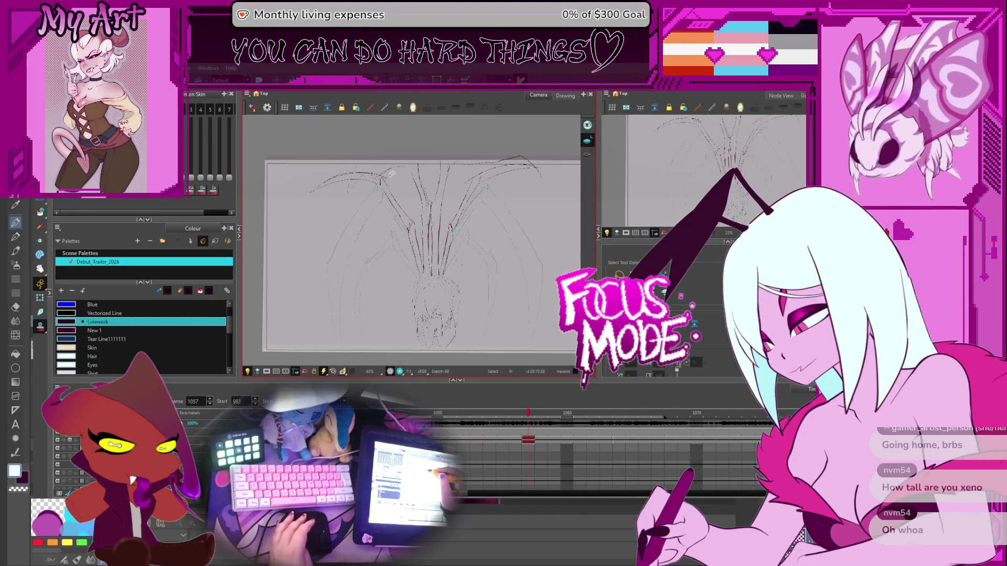
pyautogui.press(',')
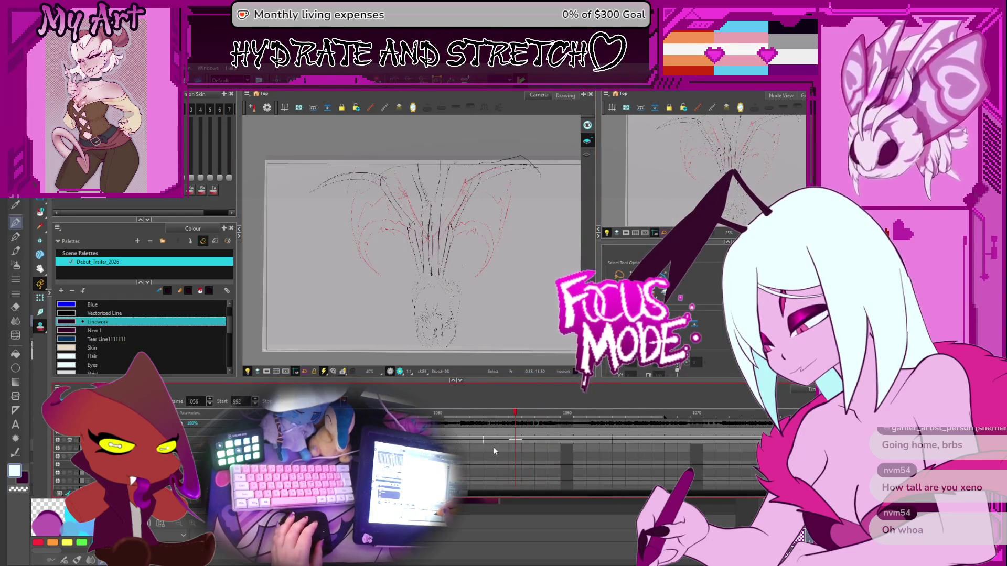
pyautogui.press(',')
pyautogui.press(',')
pyautogui.press(',')
pyautogui.press(',')
pyautogui.press(',')
pyautogui.press(',')
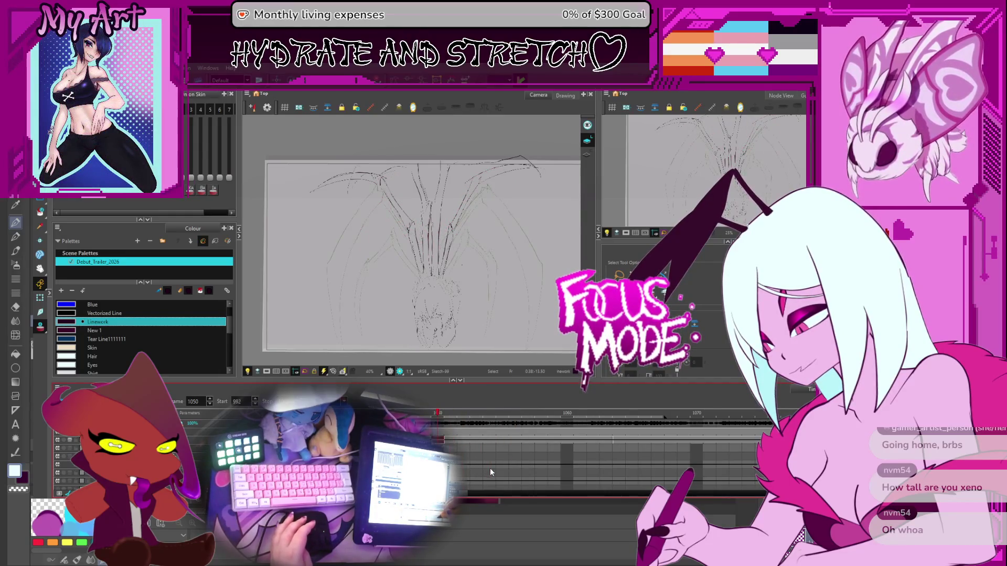
pyautogui.press('.')
pyautogui.press('.')
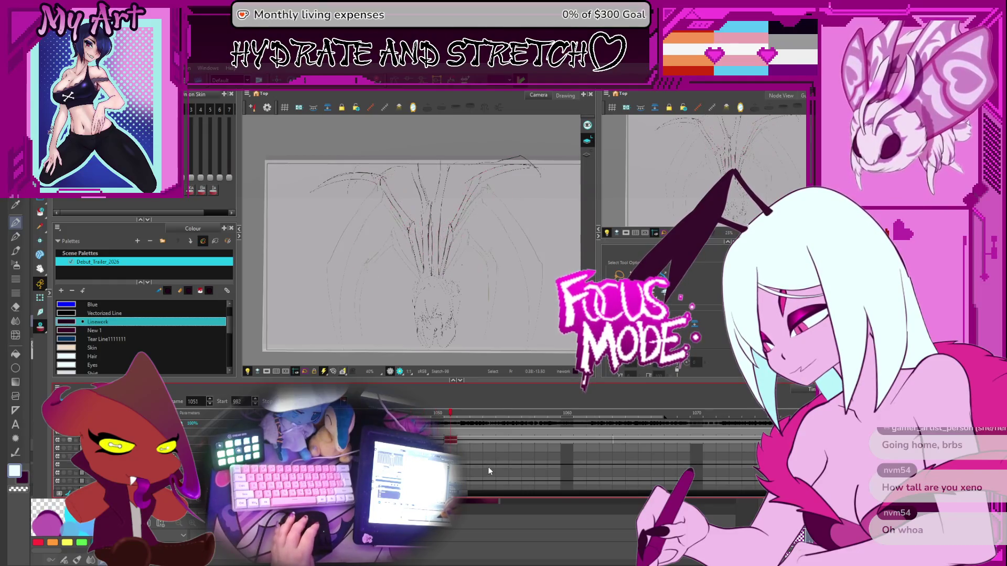
pyautogui.press(',')
pyautogui.press(',')
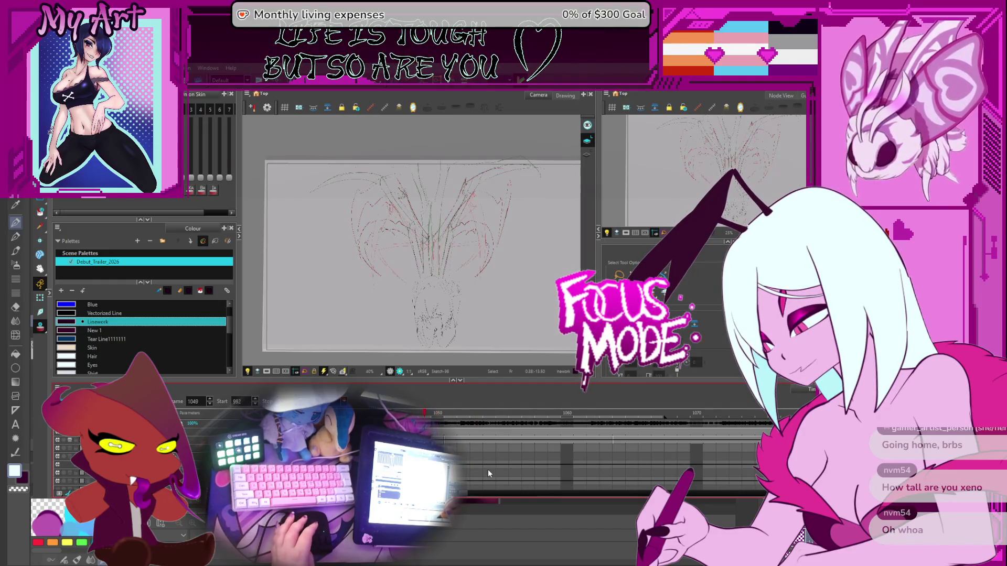
pyautogui.press('.')
pyautogui.press('.')
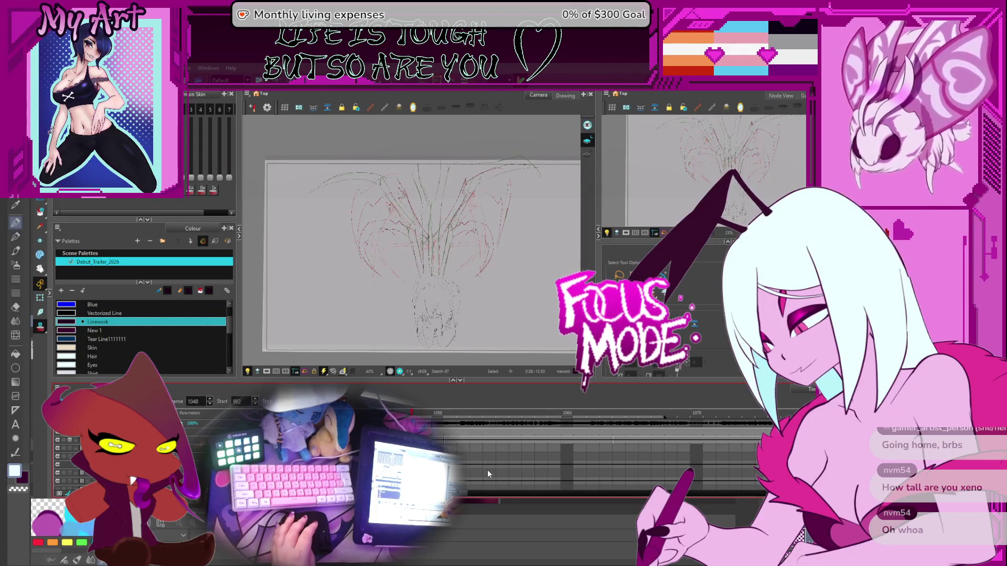
pyautogui.press('.')
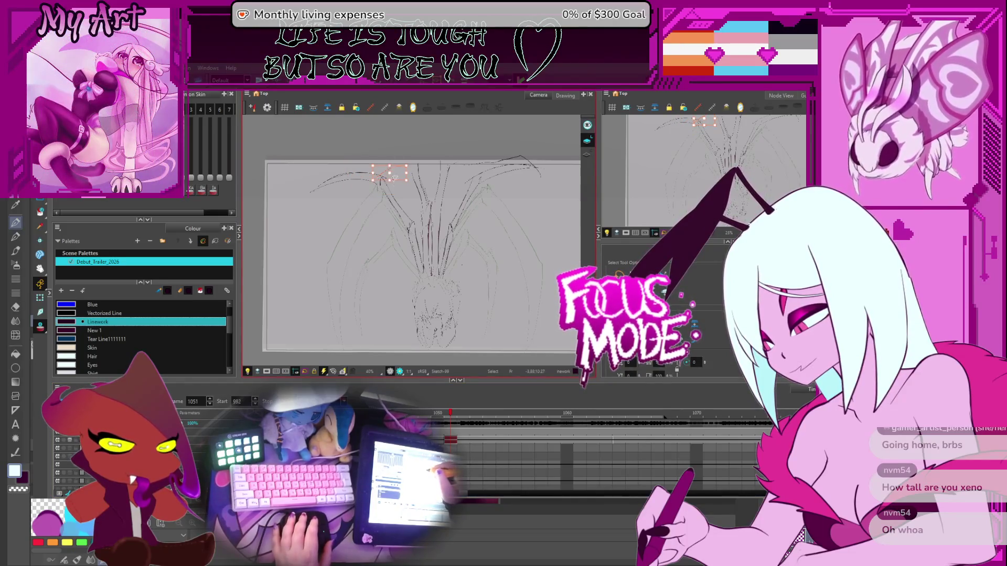
pyautogui.moveTo(333, 181); pyautogui.dragTo(345, 196)
pyautogui.click(346, 196)
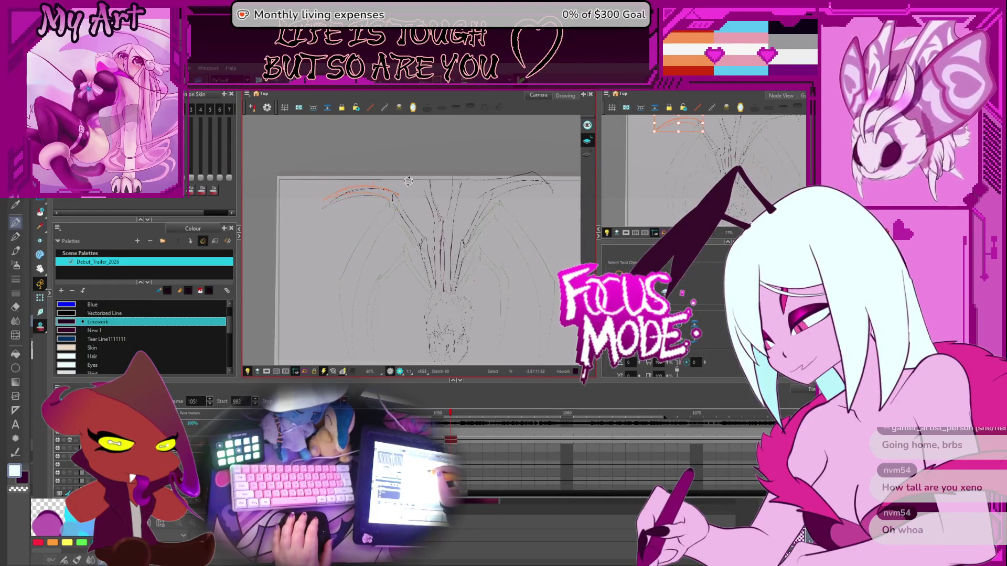
pyautogui.moveTo(381, 163)
pyautogui.mouseDown()
pyautogui.moveTo(393, 238)
pyautogui.moveTo(417, 244)
pyautogui.moveTo(377, 204)
pyautogui.mouseUp()
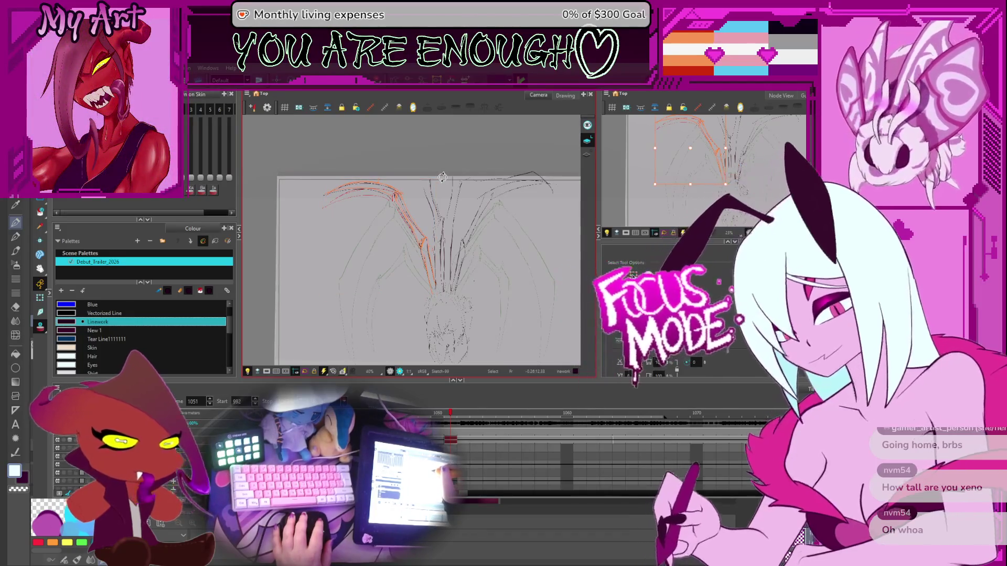
# - Select the top-right wing strokes, rotate them slightly to follow the guides, then go to frame 1053
pyautogui.moveTo(517, 177); pyautogui.dragTo(465, 159)
pyautogui.click(465, 160)
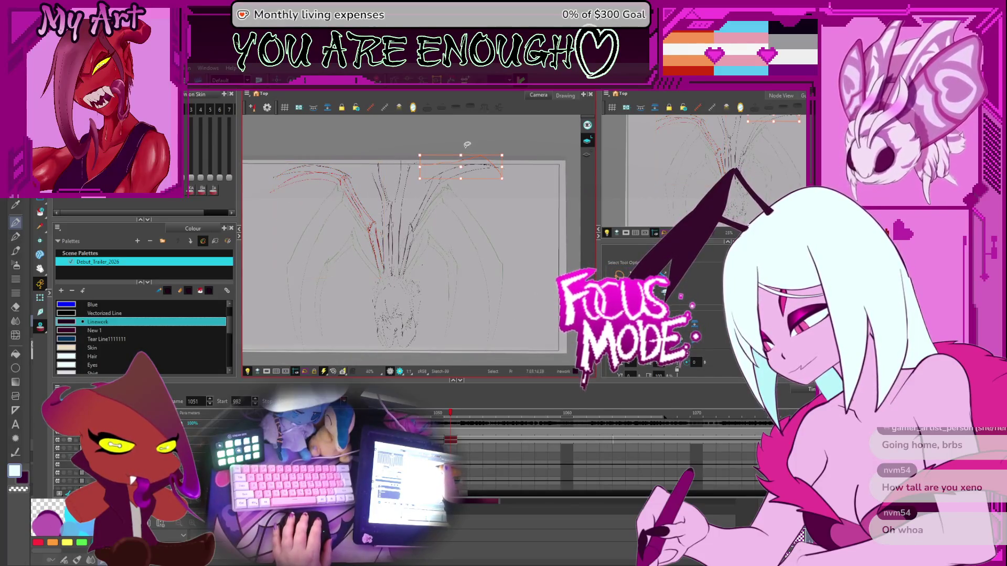
pyautogui.moveTo(468, 155); pyautogui.dragTo(472, 157)
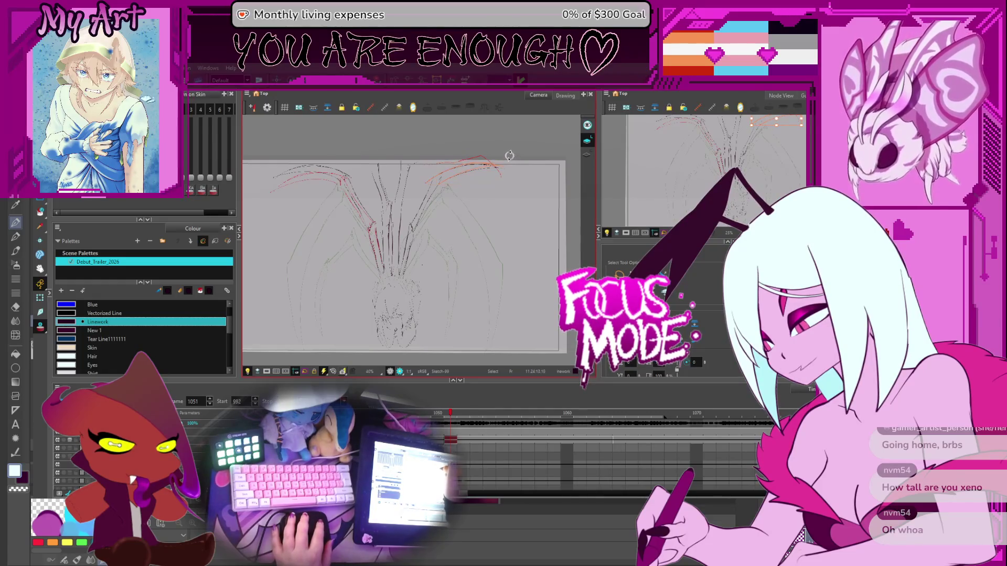
pyautogui.moveTo(509, 155)
pyautogui.mouseDown()
pyautogui.moveTo(441, 152)
pyautogui.moveTo(422, 186)
pyautogui.moveTo(509, 157)
pyautogui.mouseUp()
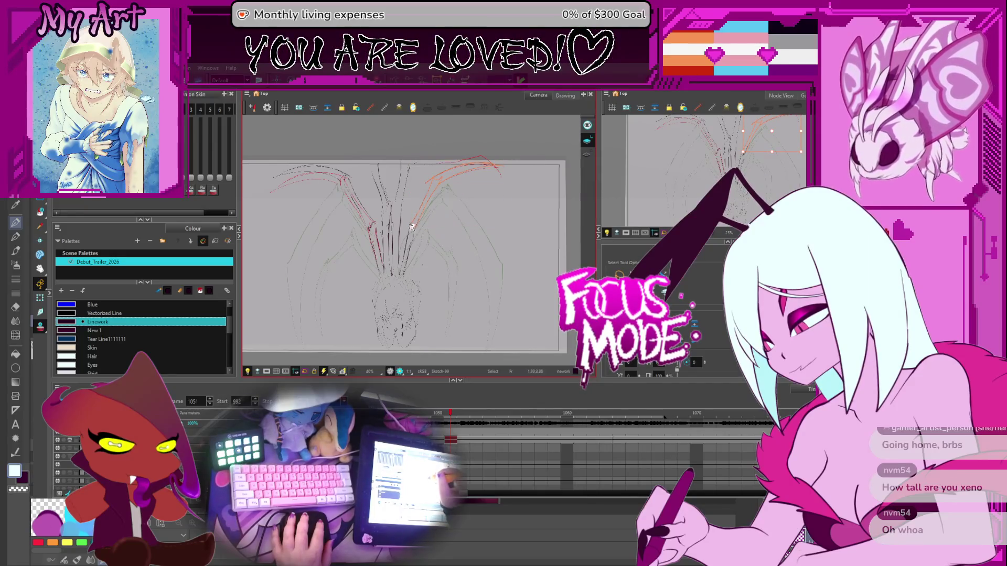
pyautogui.moveTo(509, 156)
pyautogui.mouseDown()
pyautogui.moveTo(441, 244)
pyautogui.moveTo(406, 246)
pyautogui.moveTo(430, 239)
pyautogui.mouseUp()
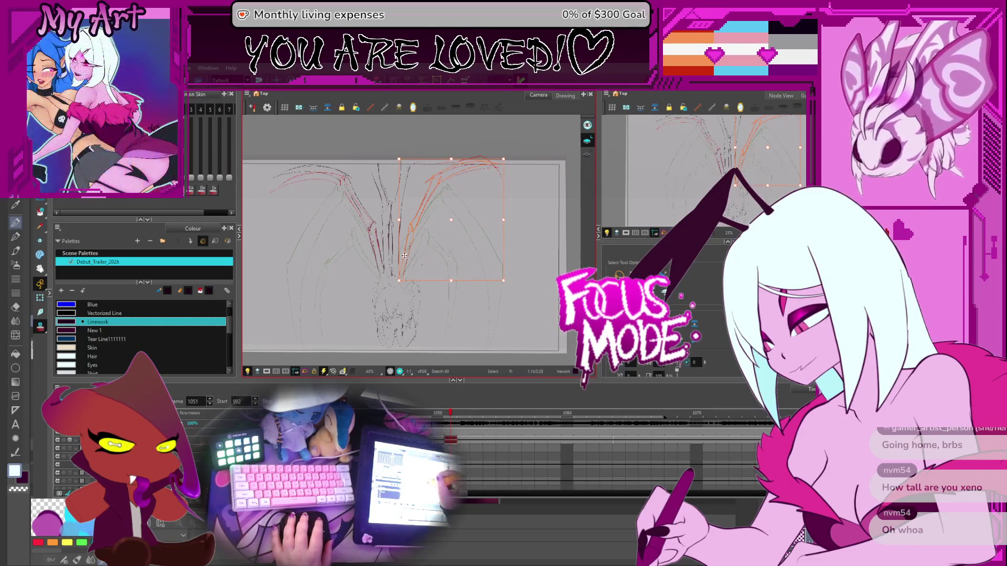
pyautogui.moveTo(508, 157); pyautogui.dragTo(506, 156)
pyautogui.click(474, 440)
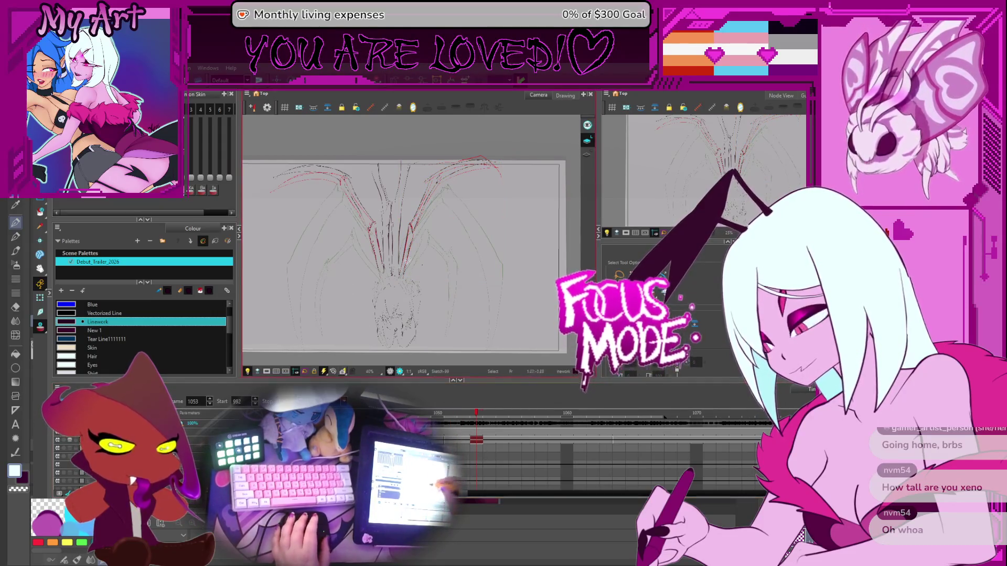
# - Select the top-left arc and all remaining left wing strokes on frame 1053 together
pyautogui.hotkey('alt', 's')
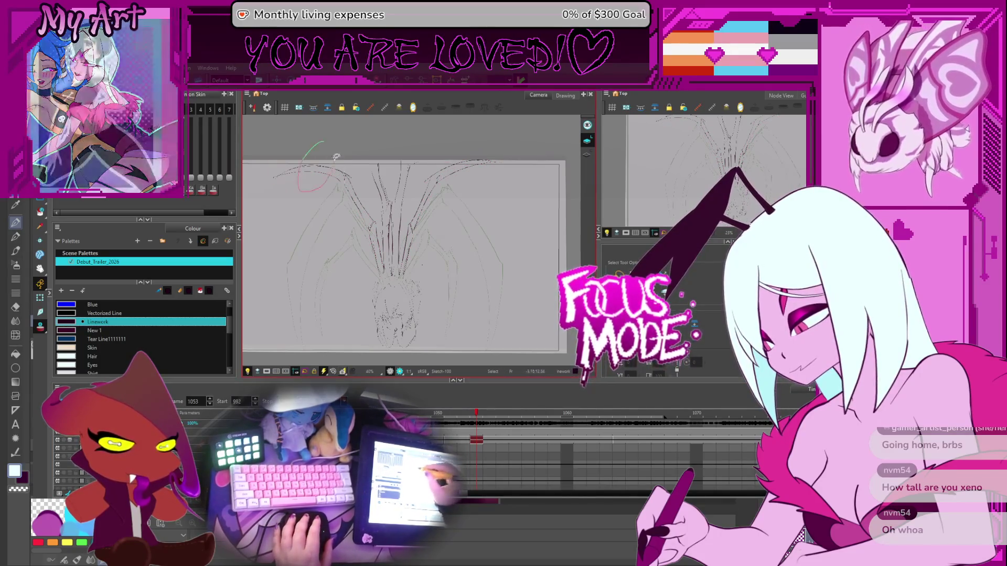
pyautogui.click(334, 183)
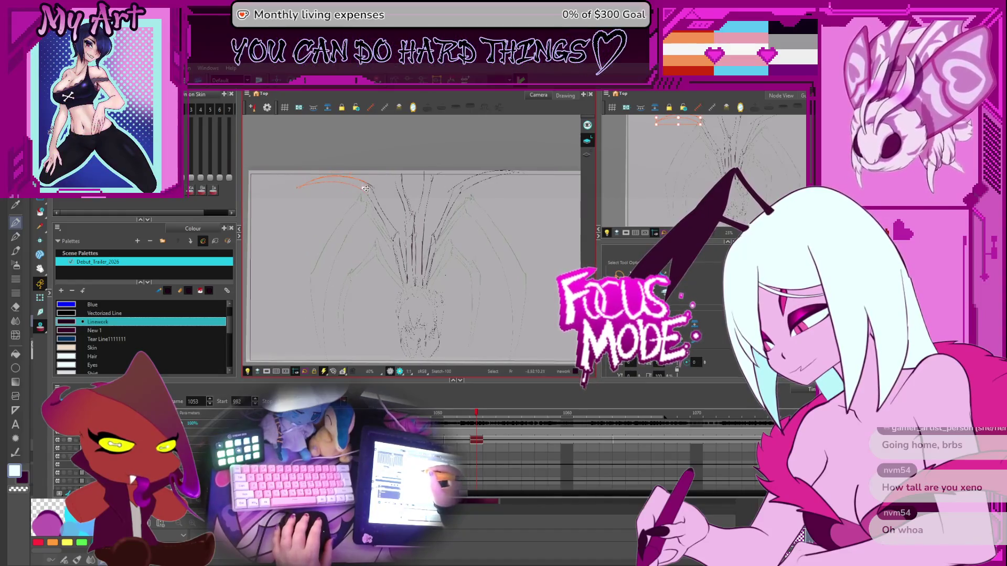
pyautogui.moveTo(356, 201)
pyautogui.mouseDown()
pyautogui.moveTo(367, 206)
pyautogui.moveTo(384, 174)
pyautogui.moveTo(378, 179)
pyautogui.mouseUp()
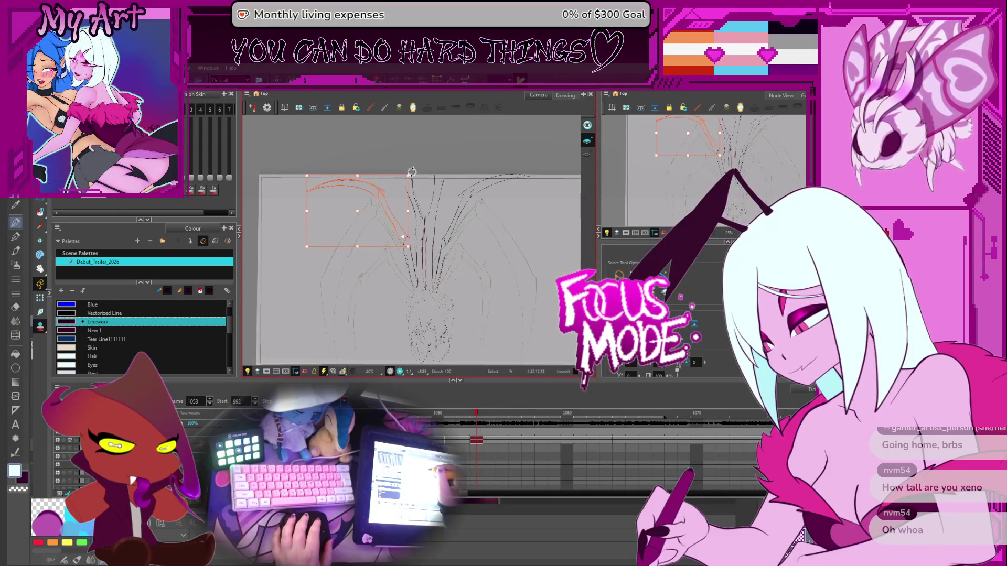
pyautogui.moveTo(386, 150); pyautogui.dragTo(389, 269)
pyautogui.moveTo(412, 237); pyautogui.dragTo(409, 270)
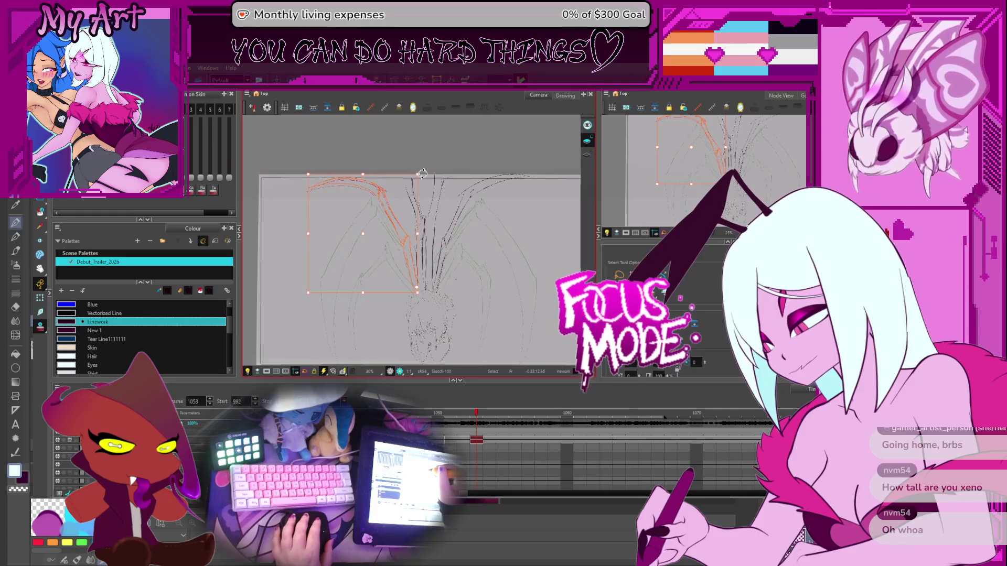
pyautogui.moveTo(422, 173); pyautogui.dragTo(424, 173)
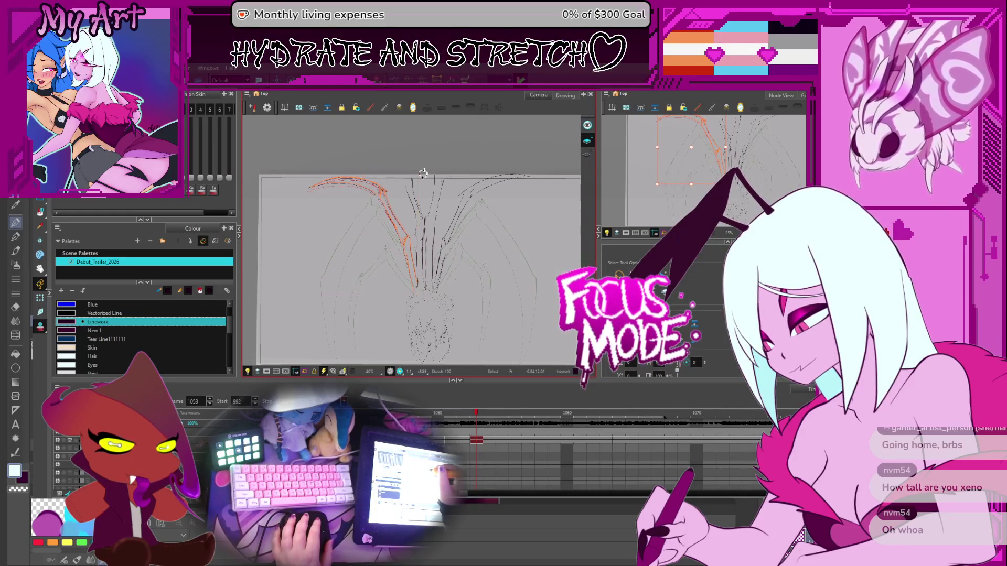
# - Lengthen the right wing's inner finger stroke so its lower end reaches toward the wing base
pyautogui.scroll(2, 430, 186)
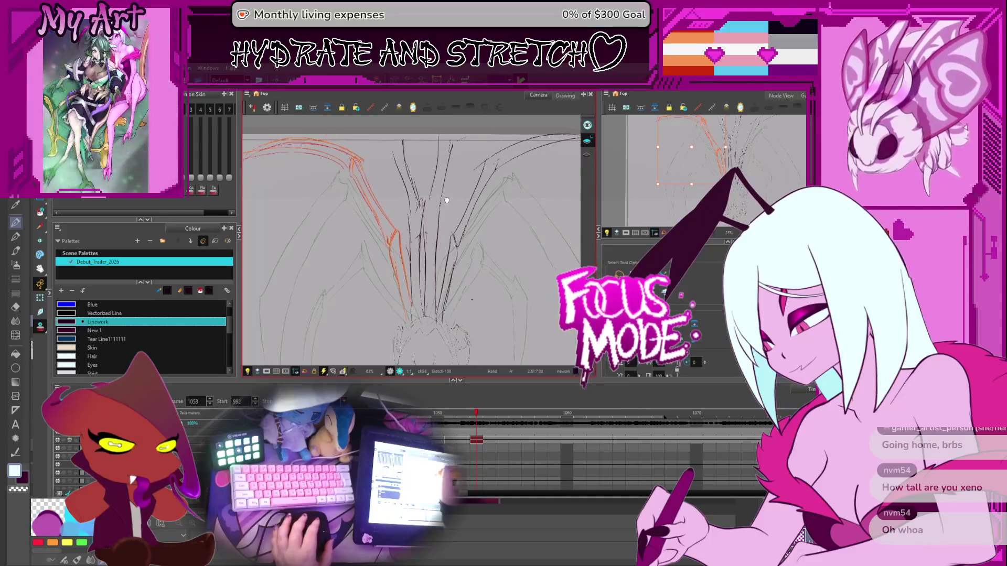
pyautogui.click(483, 135)
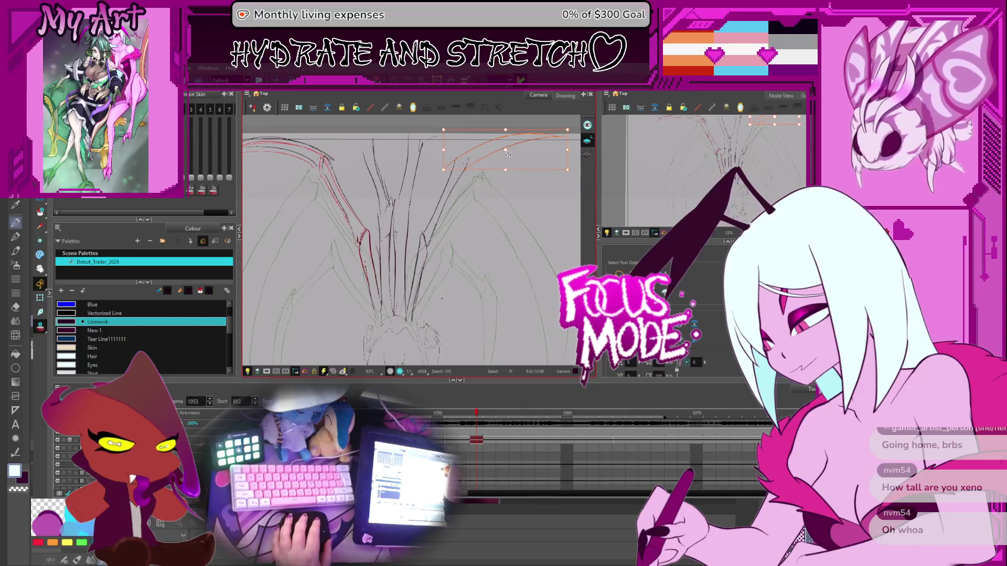
pyautogui.press('space')
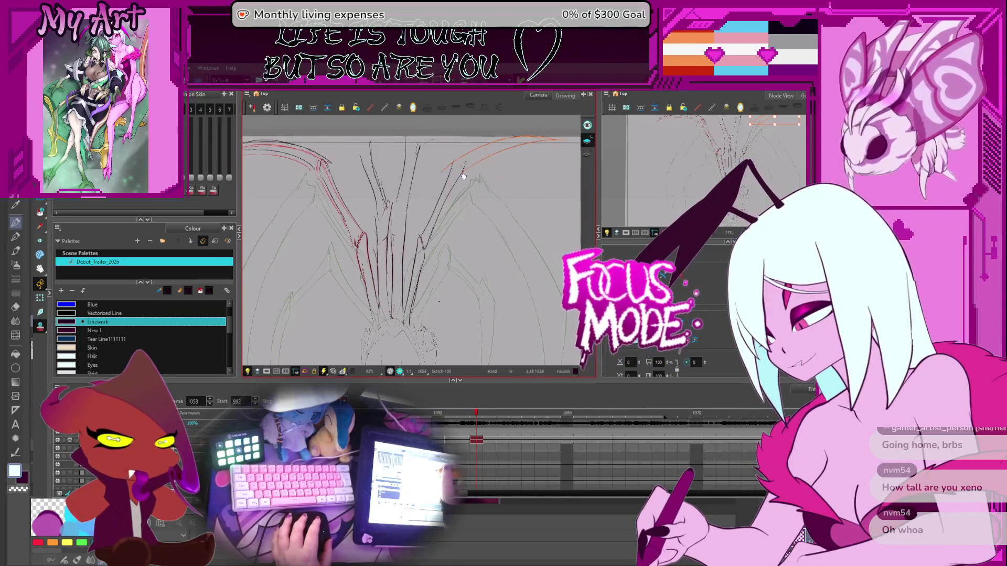
pyautogui.moveTo(463, 177); pyautogui.dragTo(441, 177)
pyautogui.click(455, 193)
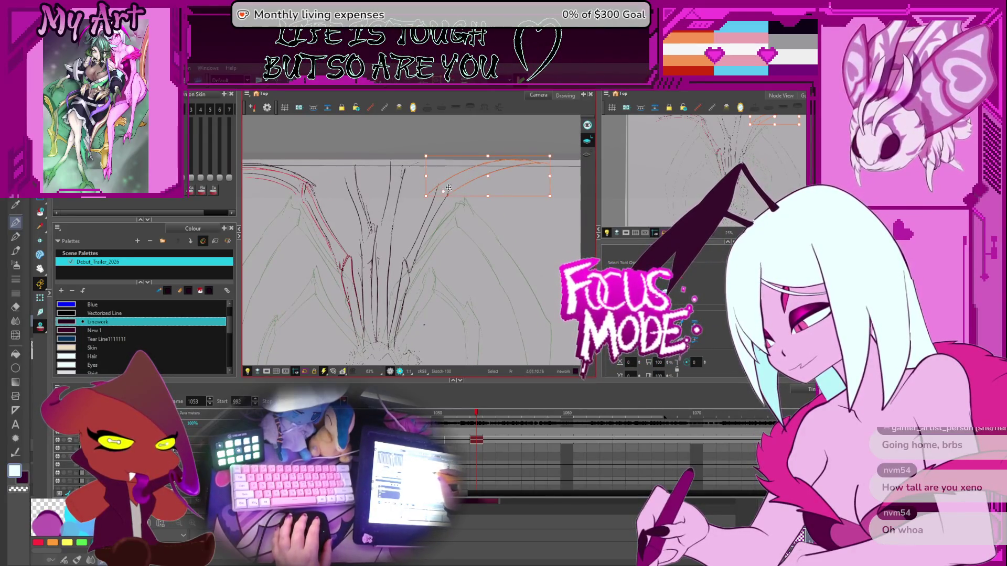
pyautogui.click(554, 153)
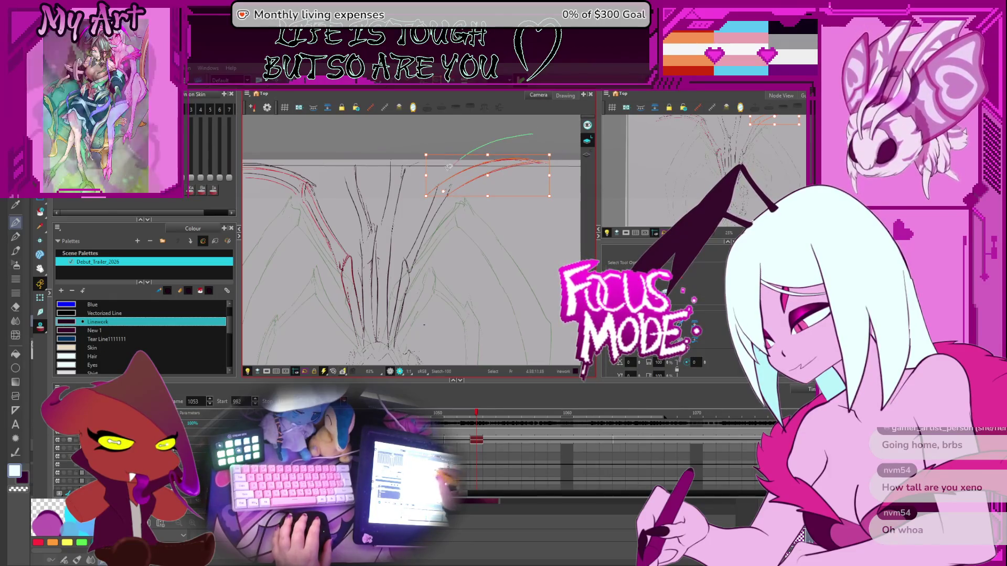
pyautogui.moveTo(426, 197); pyautogui.dragTo(407, 263)
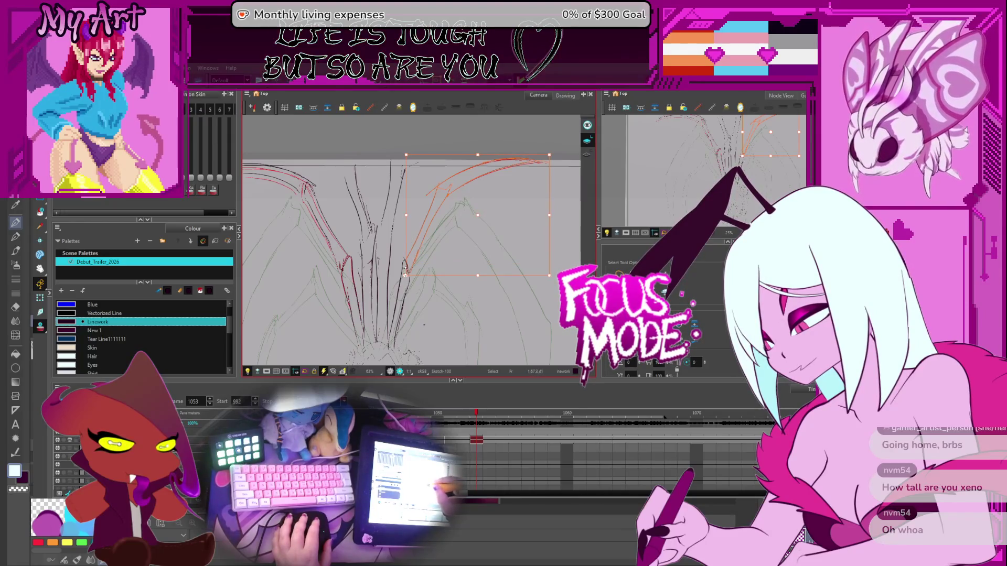
pyautogui.moveTo(406, 264); pyautogui.dragTo(406, 275)
pyautogui.moveTo(557, 159); pyautogui.dragTo(554, 156)
pyautogui.moveTo(405, 274); pyautogui.dragTo(388, 349)
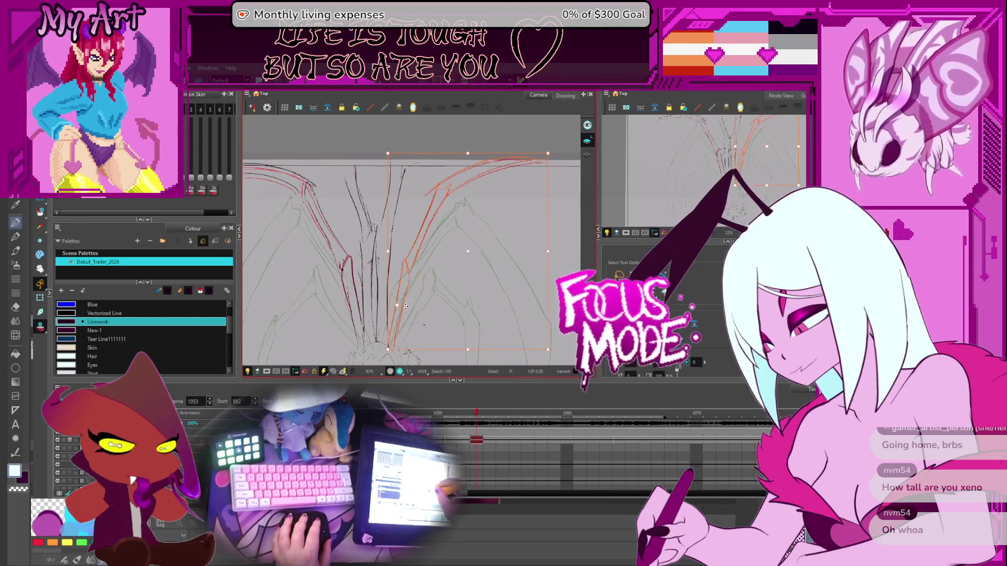
pyautogui.click(384, 149)
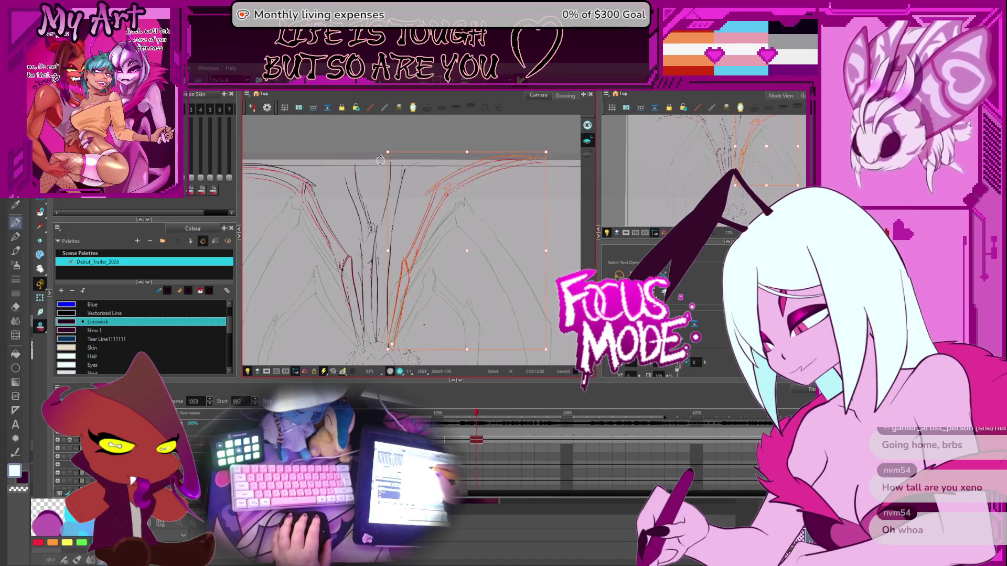
pyautogui.hotkey('ctrl', 'z')
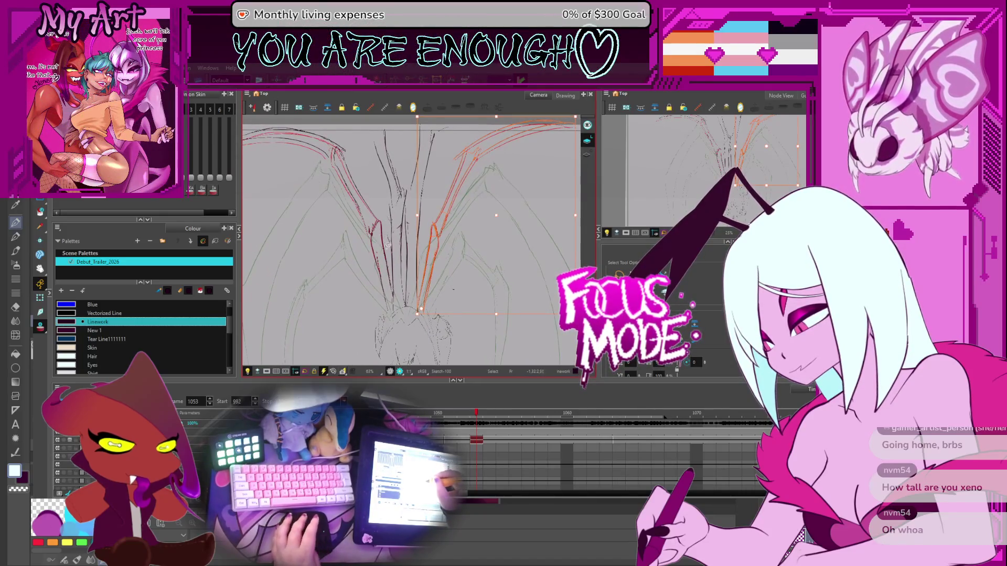
# - Flip back and forth through neighbouring wing frames with the drawing faded, ending on frame 1051
pyautogui.press(',')
pyautogui.press(',')
pyautogui.press(',')
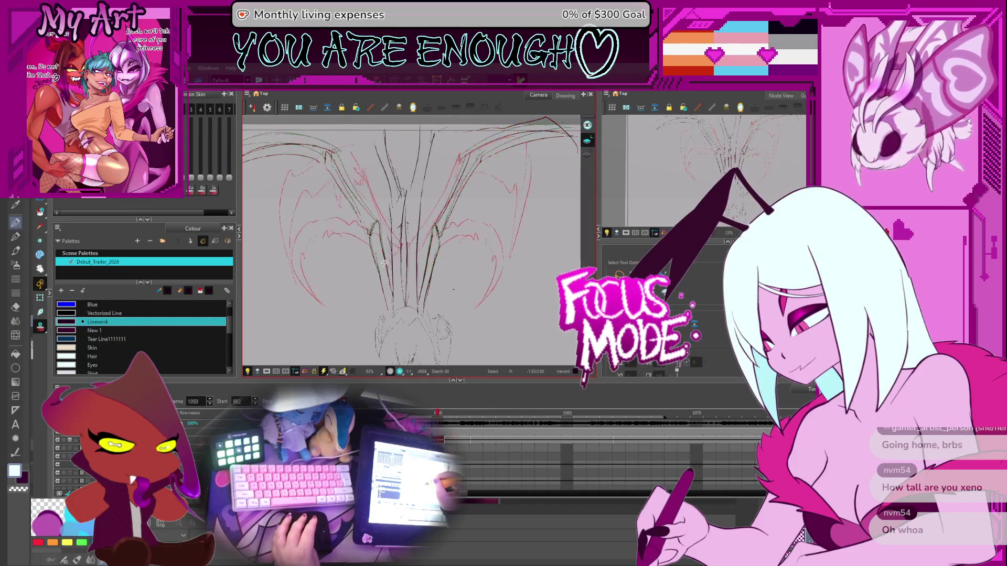
pyautogui.press('.')
pyautogui.press('.')
pyautogui.press('.')
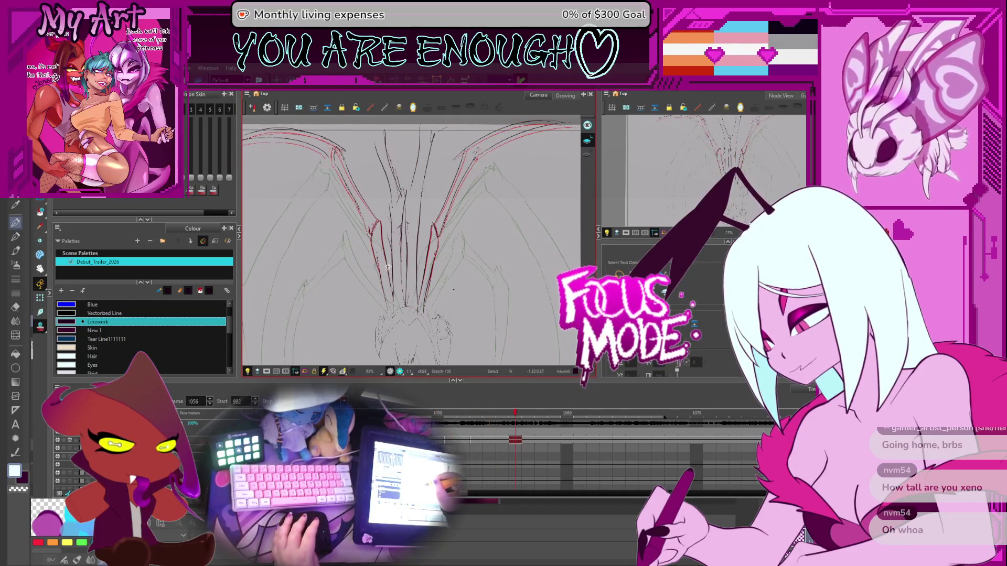
pyautogui.press(',')
pyautogui.press(',')
pyautogui.press(',')
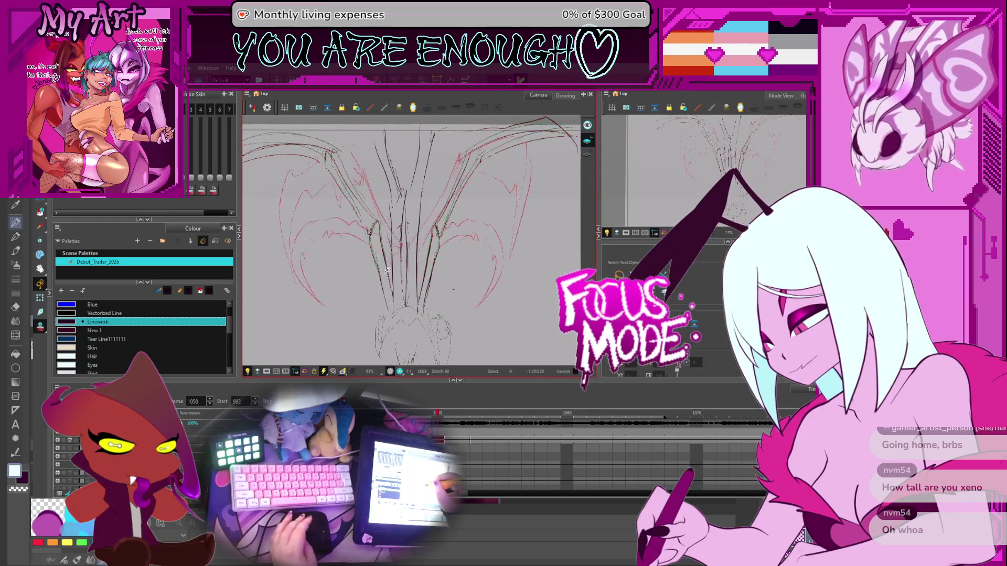
pyautogui.press('.')
pyautogui.press('.')
pyautogui.press('.')
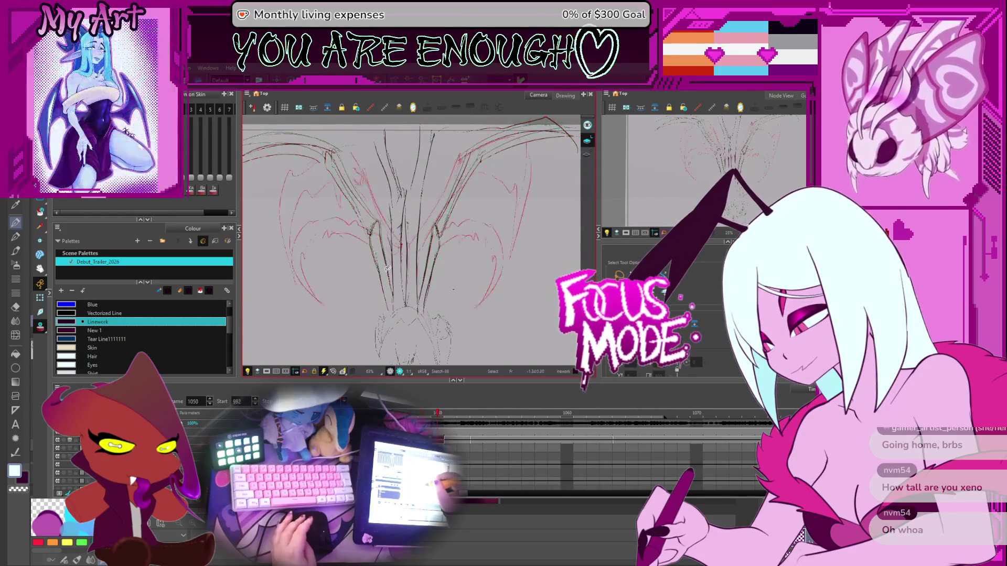
pyautogui.press(',')
pyautogui.press(',')
pyautogui.press(',')
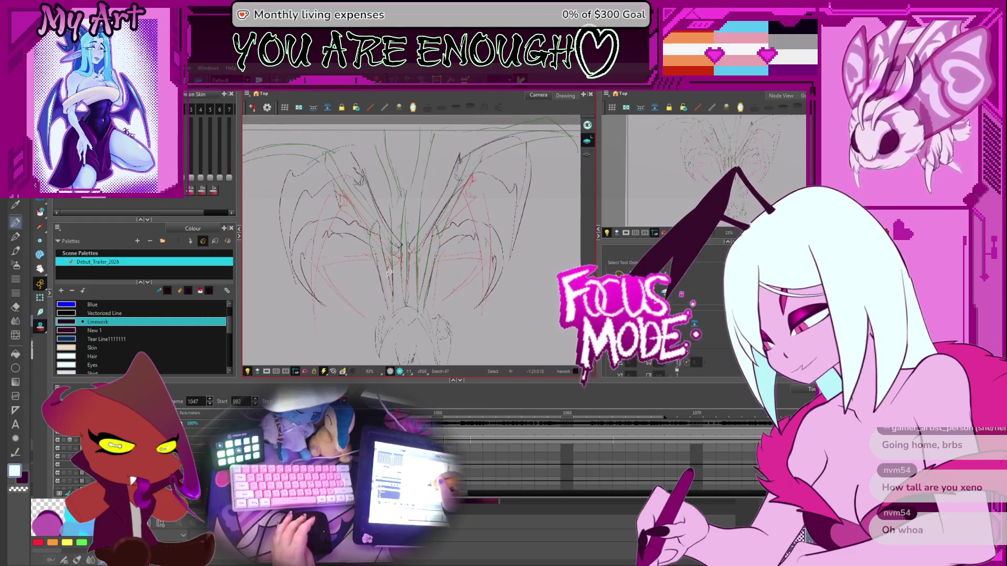
pyautogui.press('.')
pyautogui.hotkey('shift', 'l')
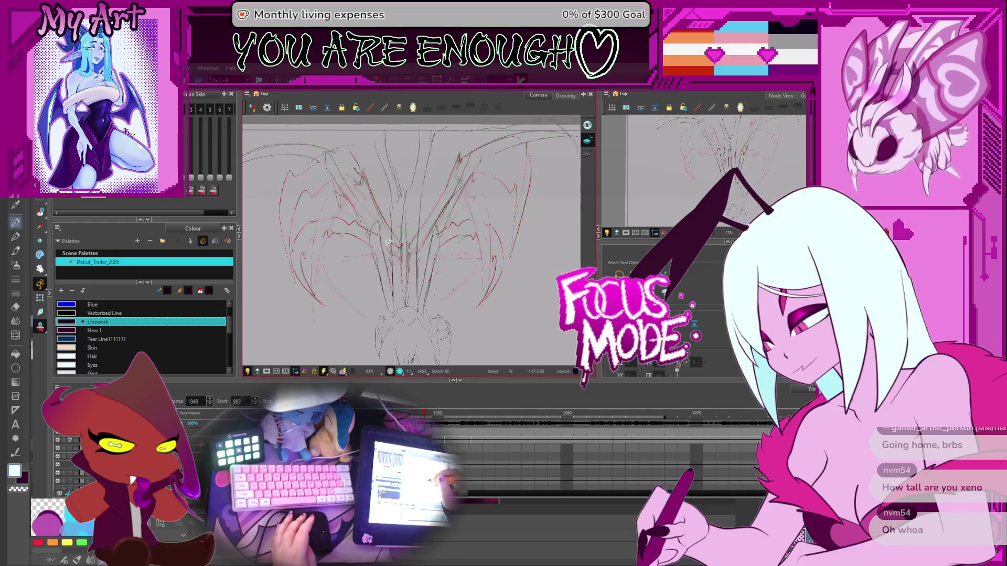
pyautogui.press('.')
pyautogui.press('.')
pyautogui.press('.')
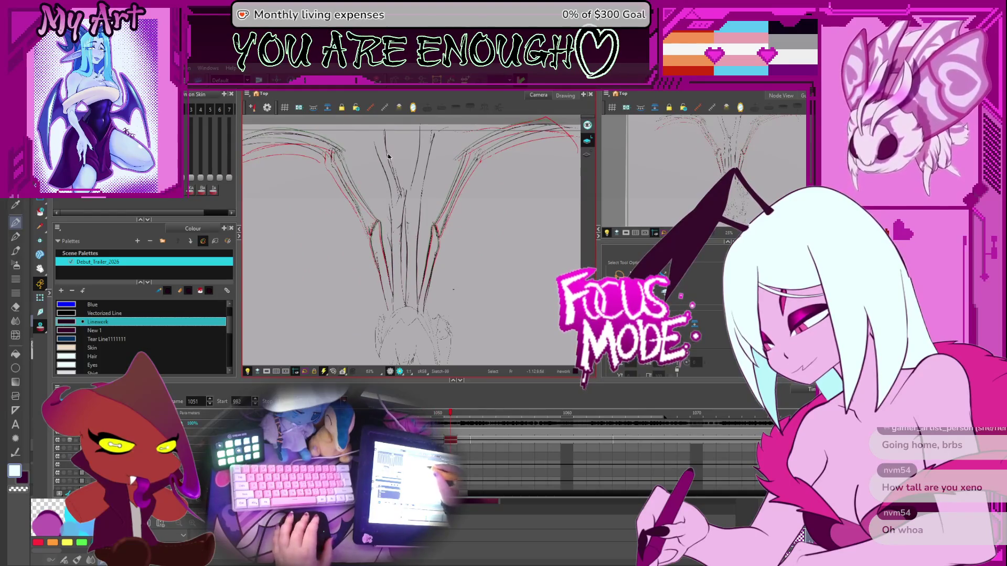
# - Rotate the central wing finger strokes slightly so they sit between the outer wing arms
pyautogui.moveTo(391, 118); pyautogui.dragTo(404, 172)
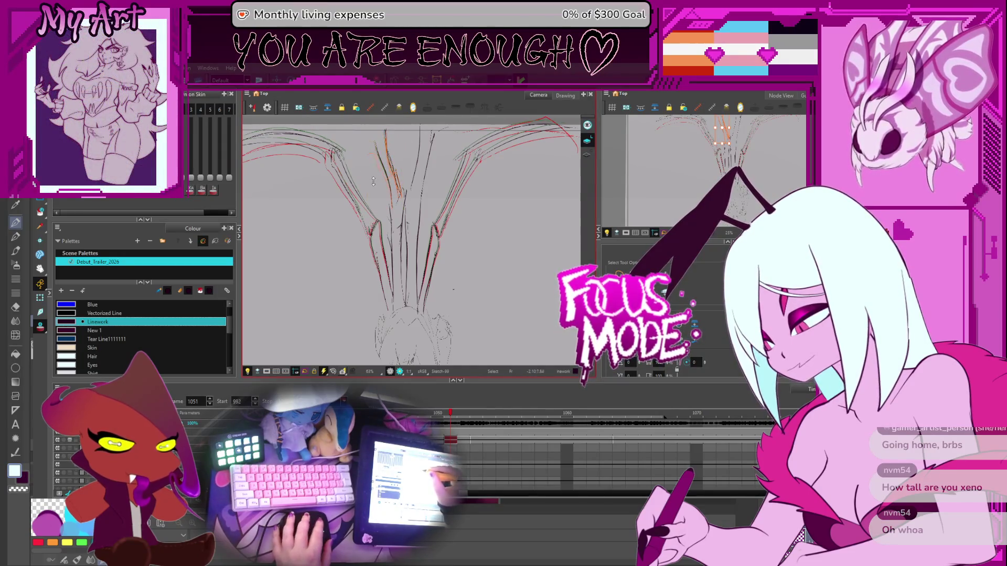
pyautogui.keyDown('shift'); pyautogui.click(403, 168); pyautogui.keyUp('shift')
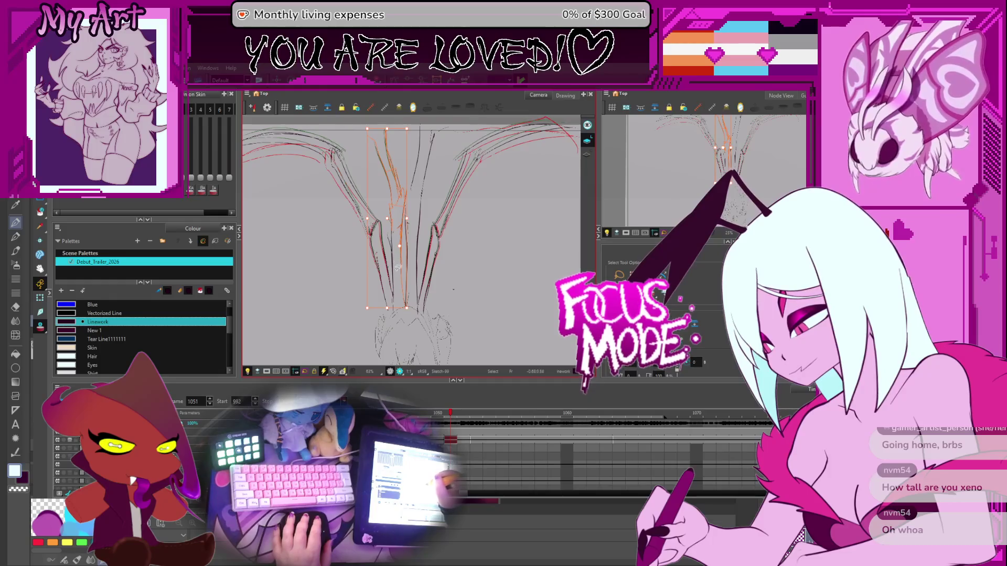
pyautogui.click(402, 229)
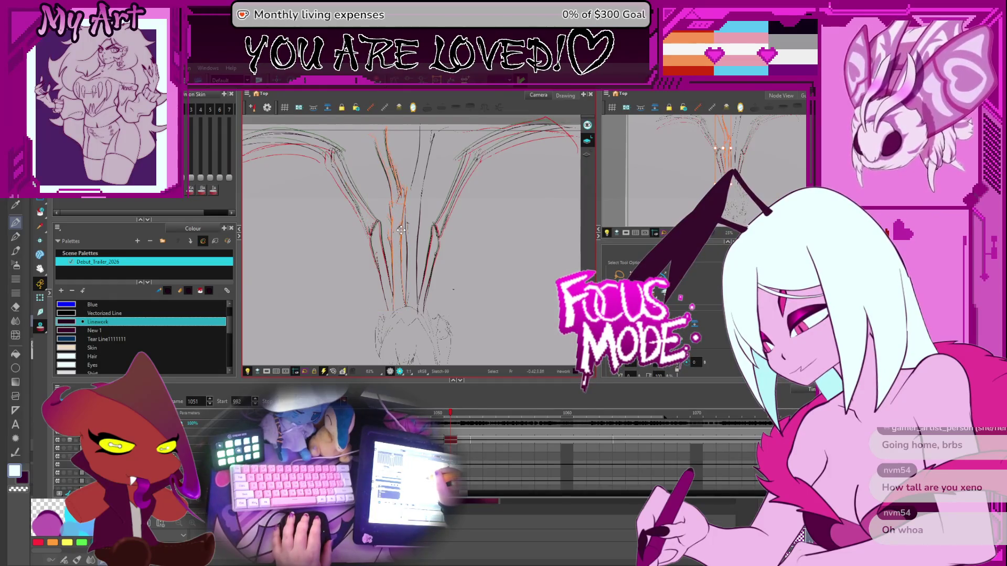
pyautogui.click(400, 229)
pyautogui.keyDown('shift'); pyautogui.click(415, 151); pyautogui.keyUp('shift')
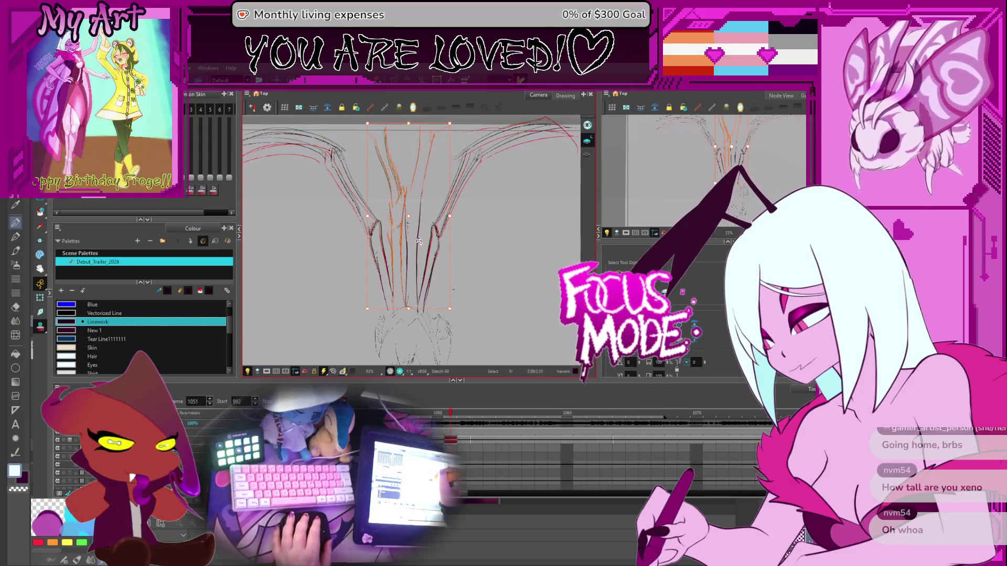
pyautogui.moveTo(454, 122); pyautogui.dragTo(449, 123)
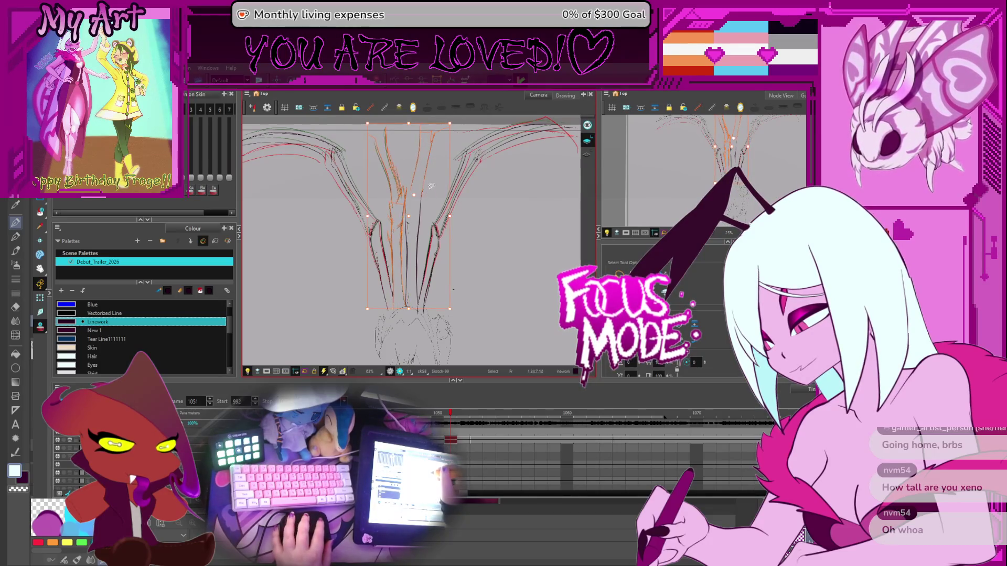
pyautogui.press('Escape')
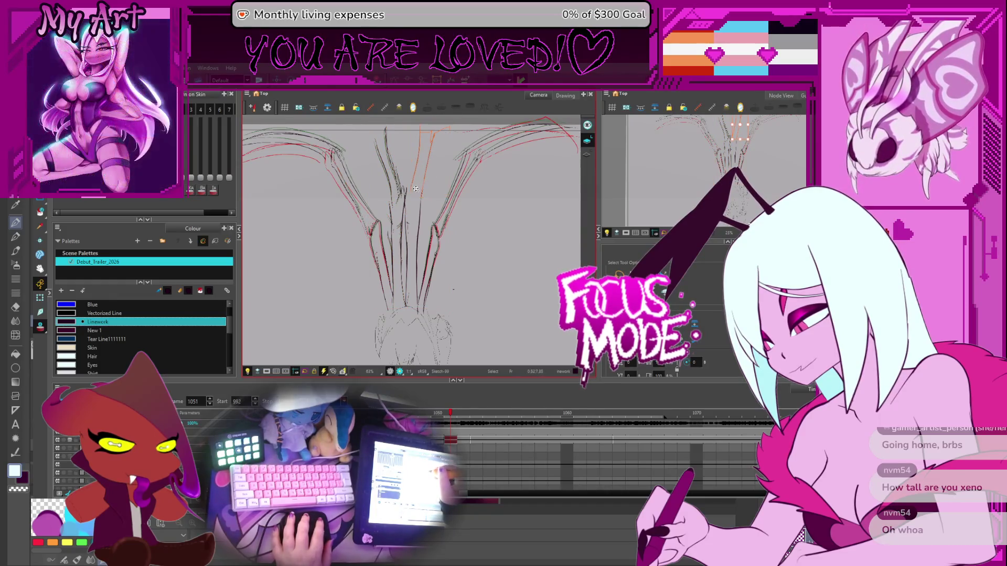
pyautogui.moveTo(454, 122); pyautogui.dragTo(452, 120)
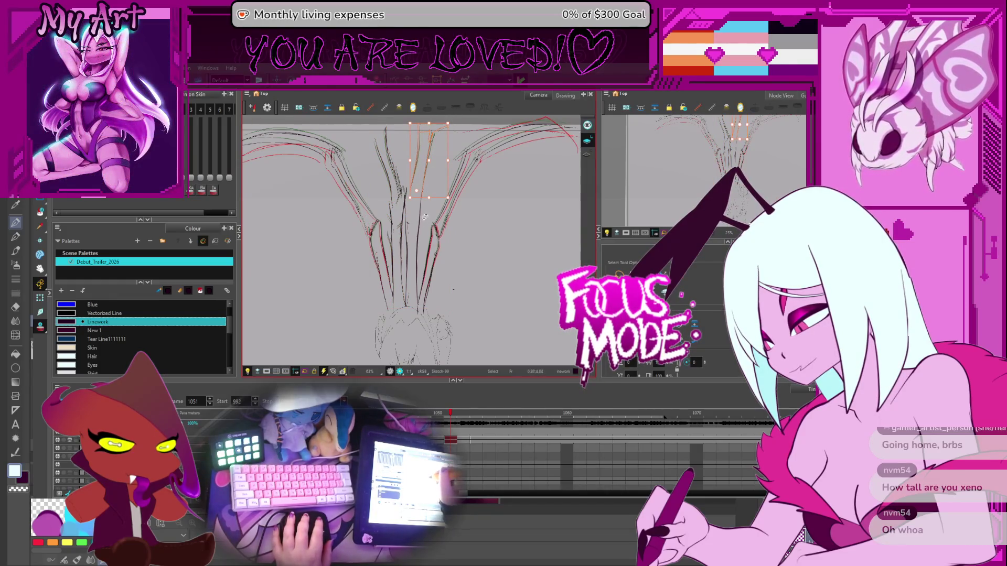
pyautogui.keyDown('shift'); pyautogui.click(412, 189); pyautogui.keyUp('shift')
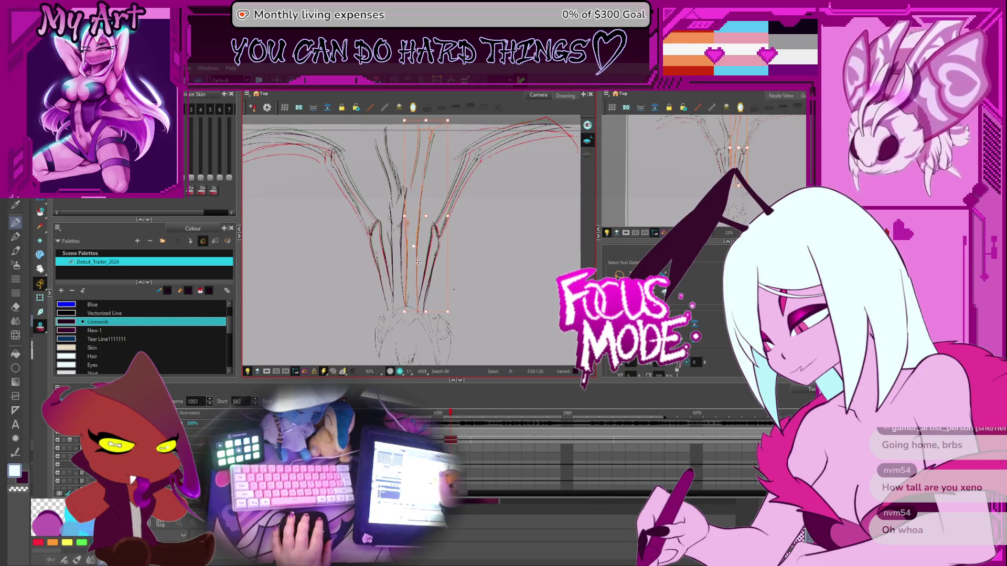
pyautogui.keyDown('shift'); pyautogui.click(377, 188); pyautogui.keyUp('shift')
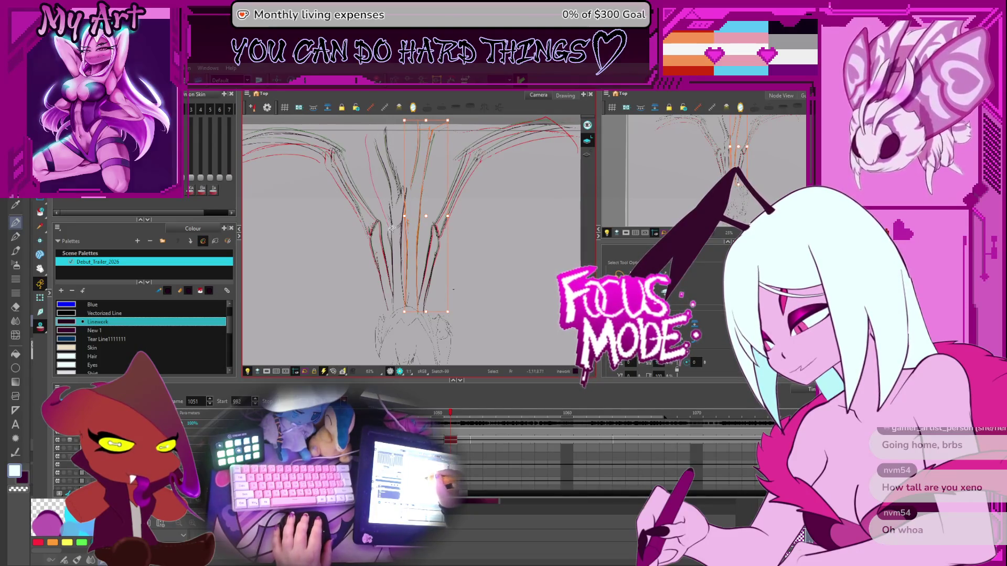
# - Step between neighbouring frames and reselect the central finger strokes to compare them
pyautogui.press('Escape')
pyautogui.press('.')
pyautogui.press(',')
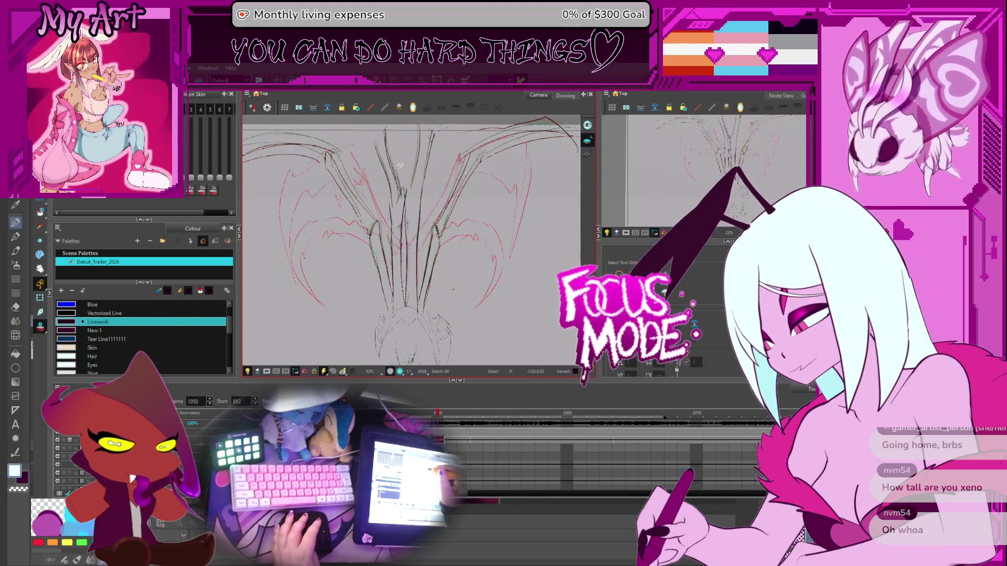
pyautogui.press('.')
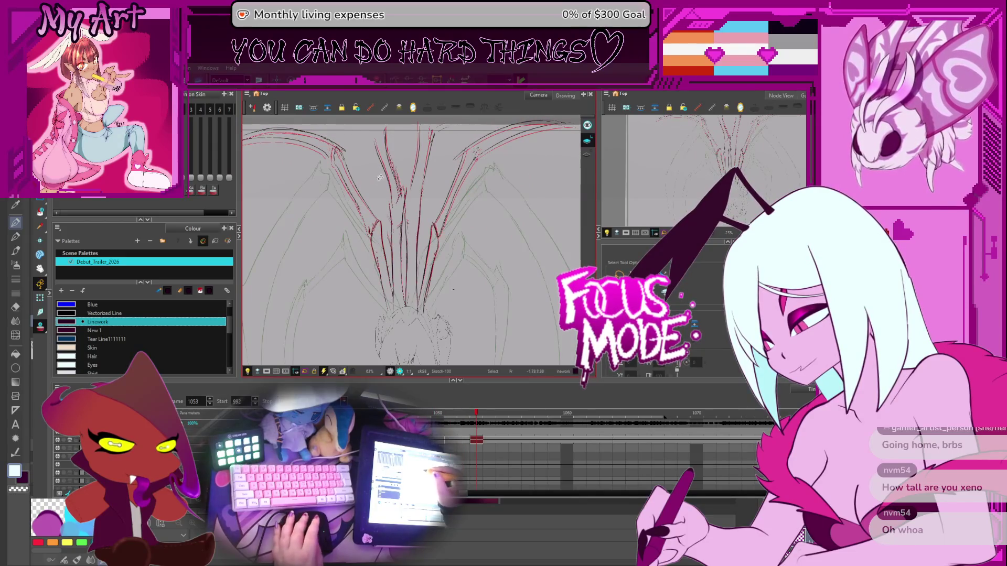
pyautogui.click(381, 171)
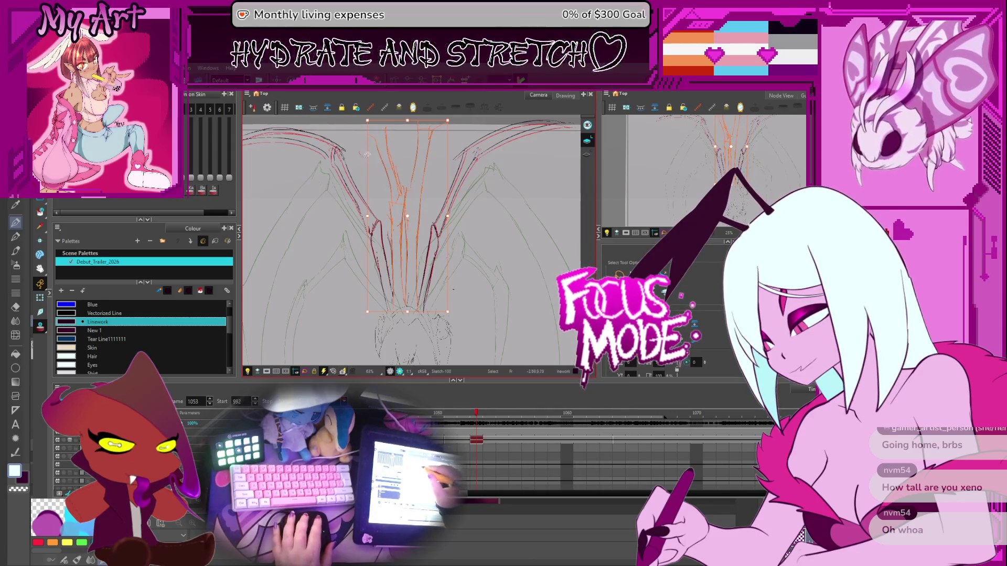
pyautogui.click(394, 143)
pyautogui.click(394, 180)
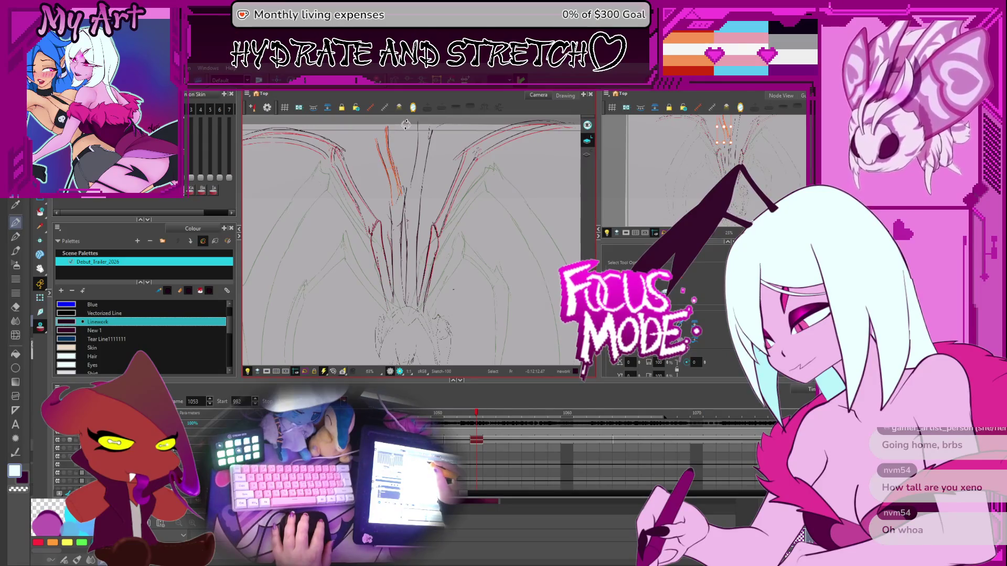
pyautogui.click(431, 159)
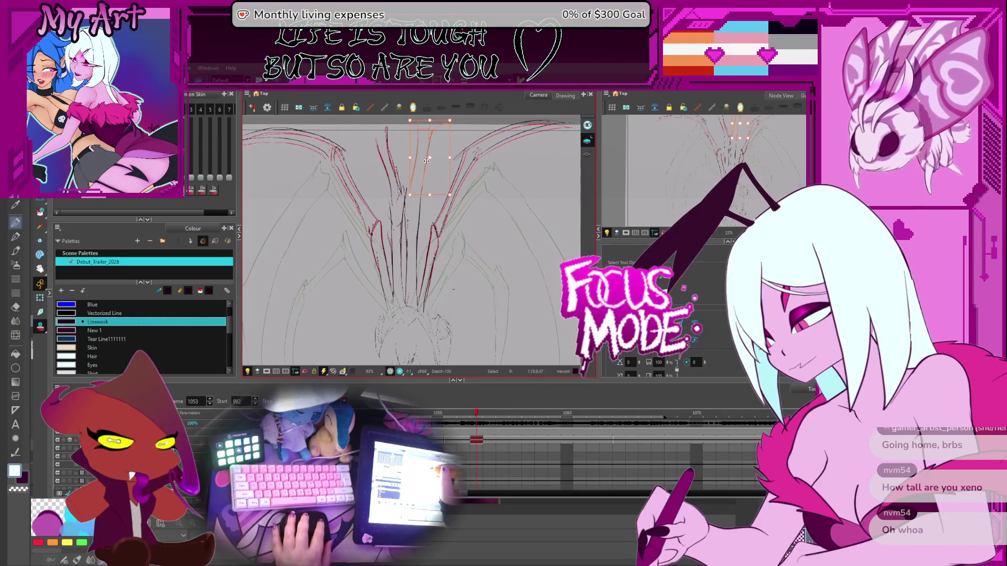
pyautogui.click(452, 120)
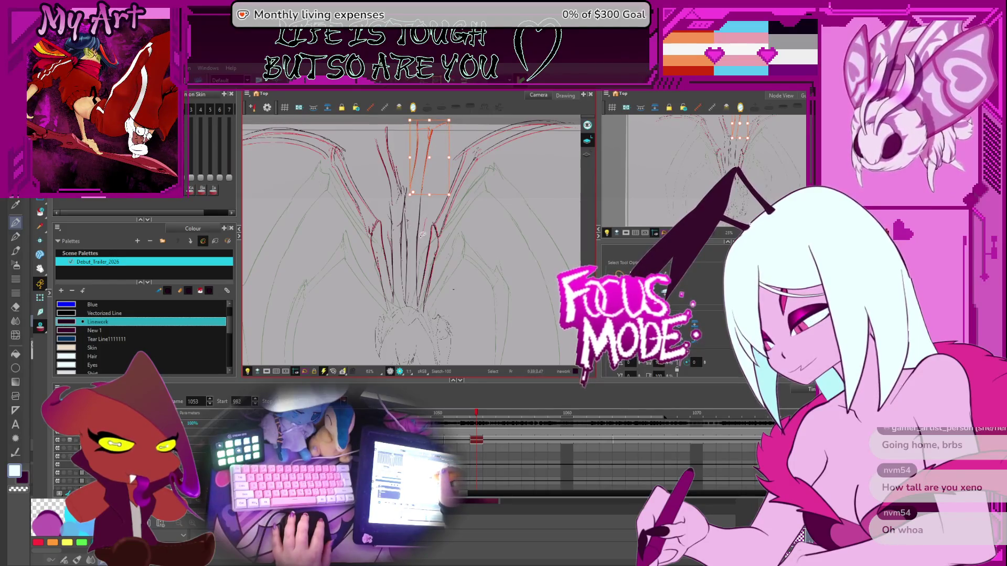
pyautogui.click(402, 213)
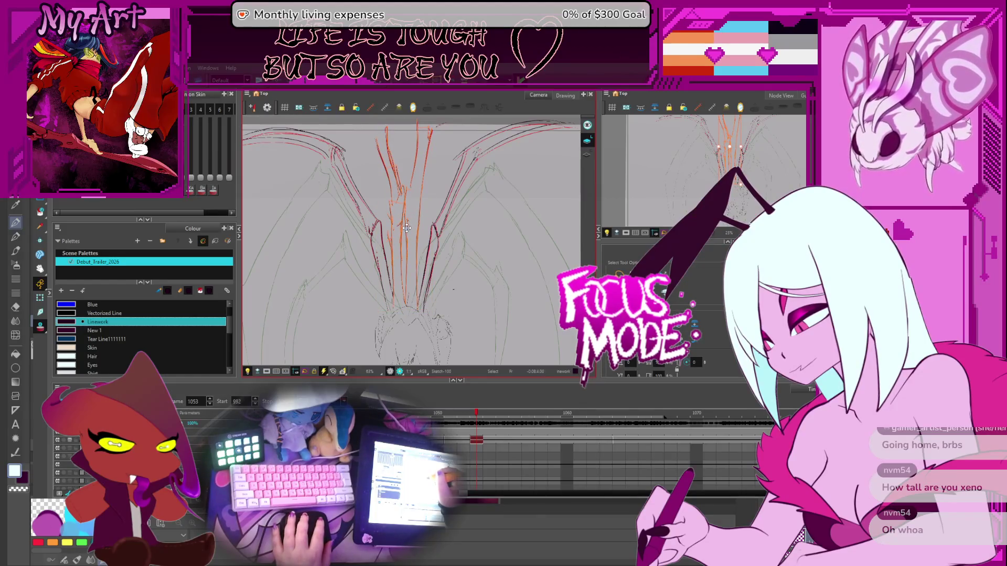
pyautogui.scroll(-3, 376, 225)
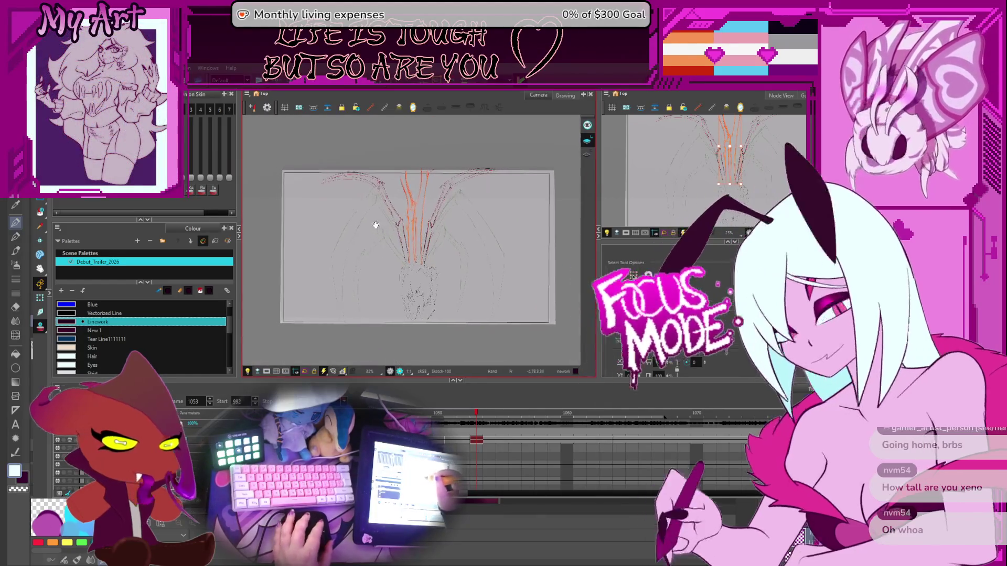
# - Move to frame 1055, recentre the bat-wing sketch, and switch to the Pencil tool
pyautogui.moveTo(352, 220); pyautogui.dragTo(368, 229)
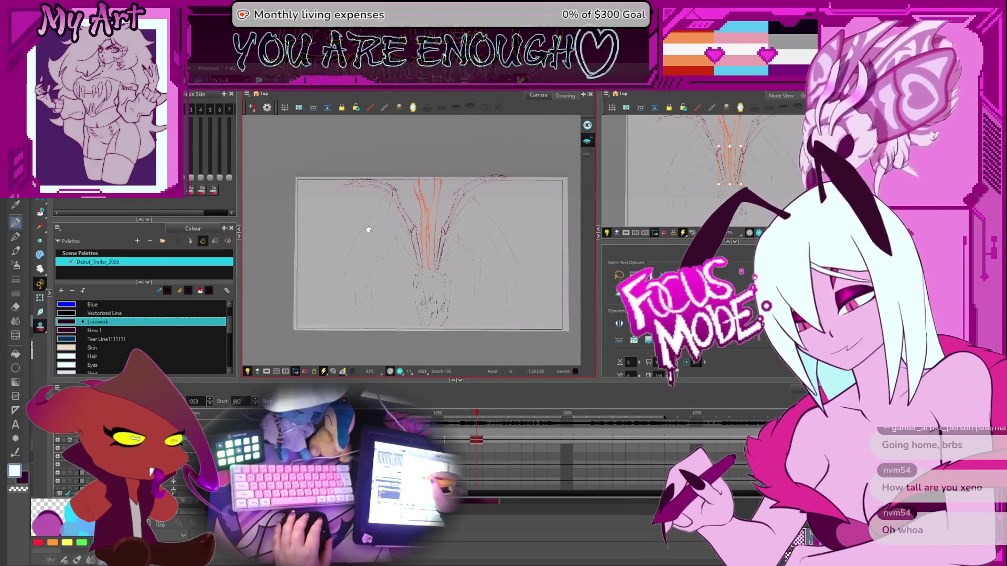
pyautogui.scroll(2, 368, 230)
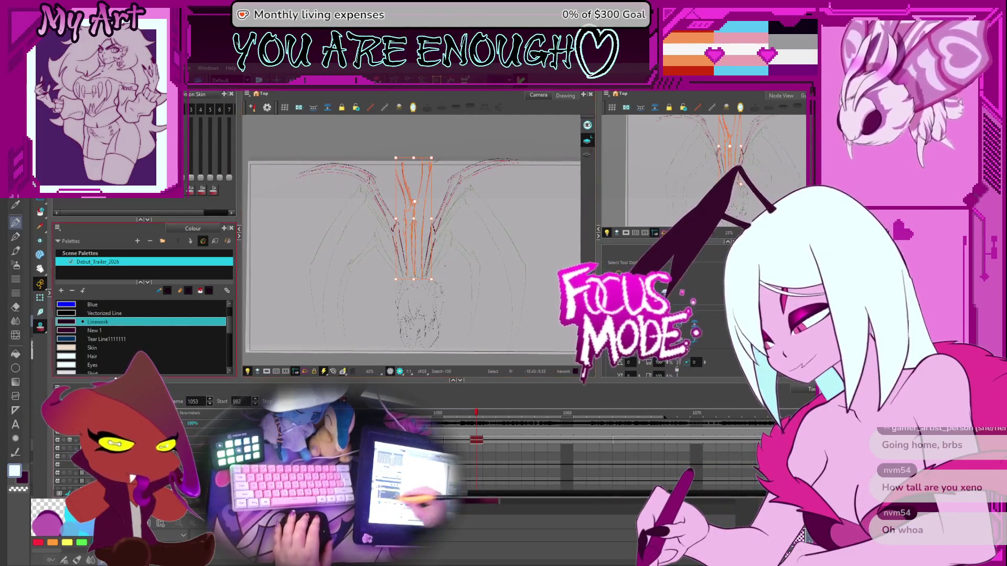
pyautogui.press('f')
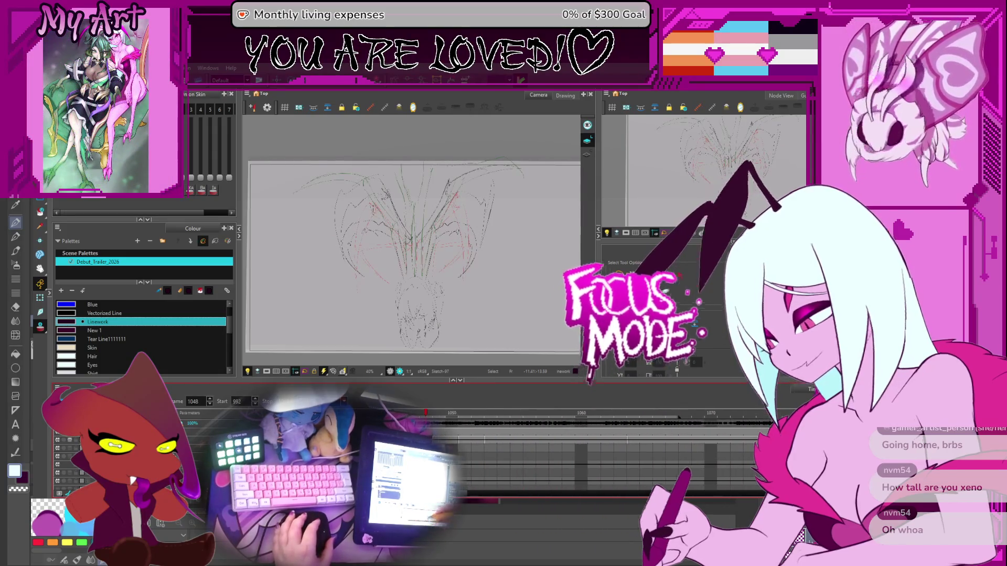
pyautogui.hscroll(3, 537, 425)
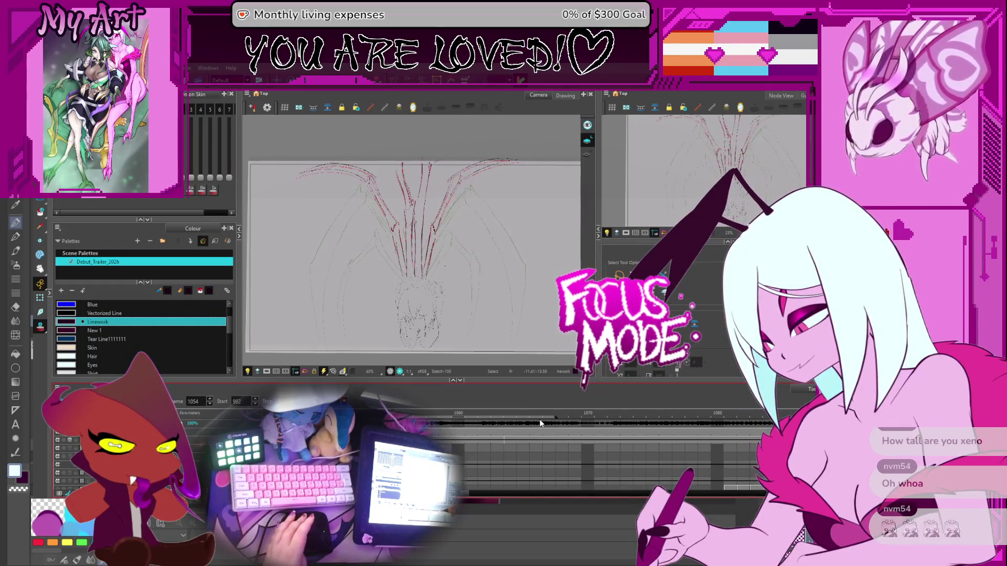
pyautogui.press(',')
pyautogui.press('.')
pyautogui.press('.')
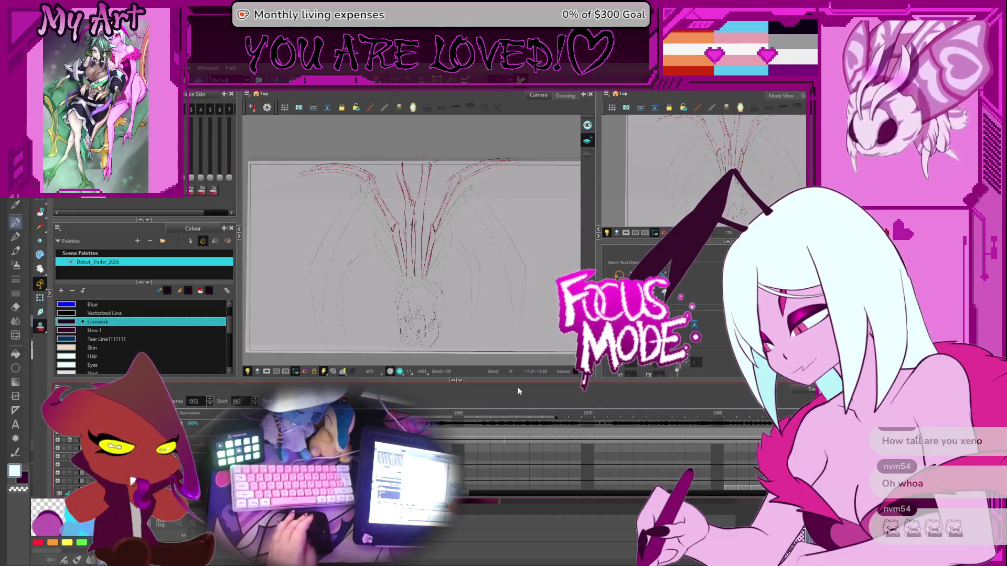
pyautogui.moveTo(380, 274); pyautogui.dragTo(407, 279)
pyautogui.hotkey('alt', '/')
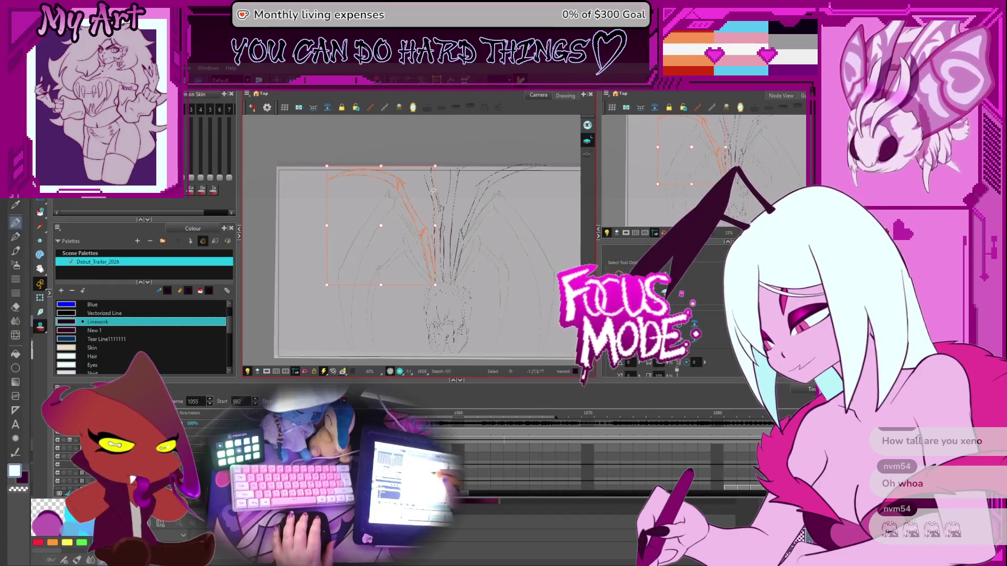
# - Draw a dark curve along the wing over the red guide, then frame the wing tops
pyautogui.moveTo(558, 177); pyautogui.dragTo(464, 224)
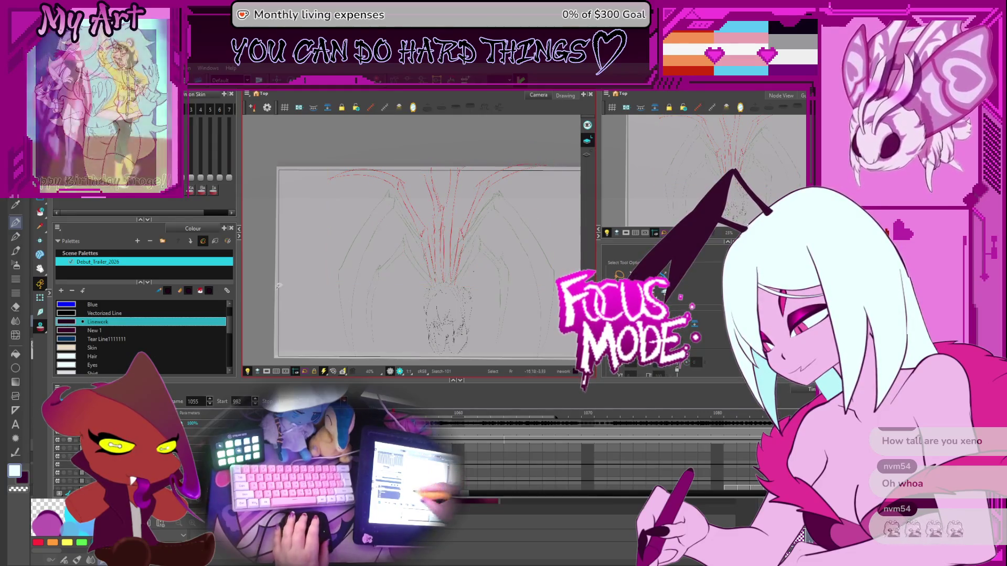
pyautogui.moveTo(325, 244); pyautogui.dragTo(395, 164)
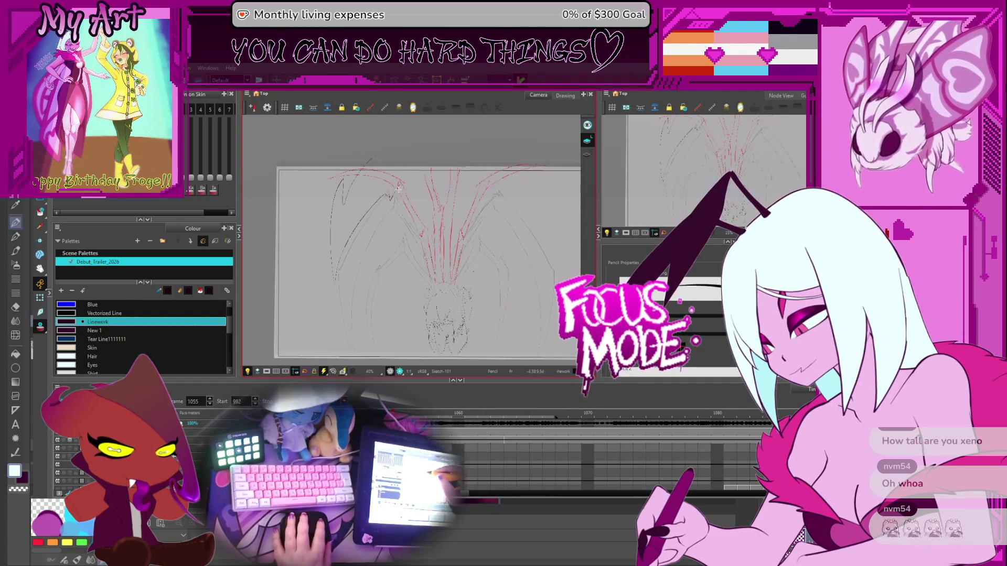
pyautogui.scroll(2, 399, 189)
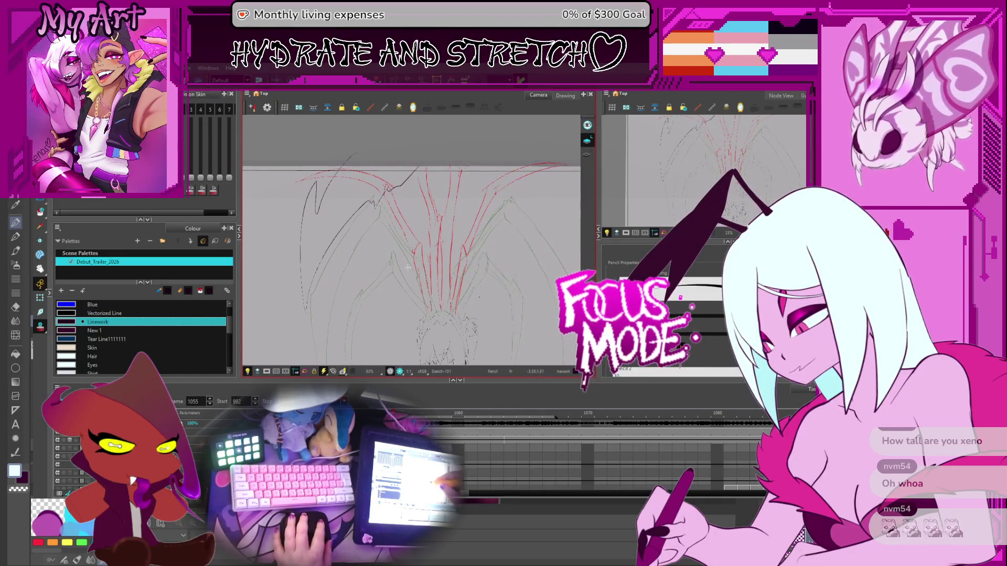
pyautogui.scroll(1, 414, 268)
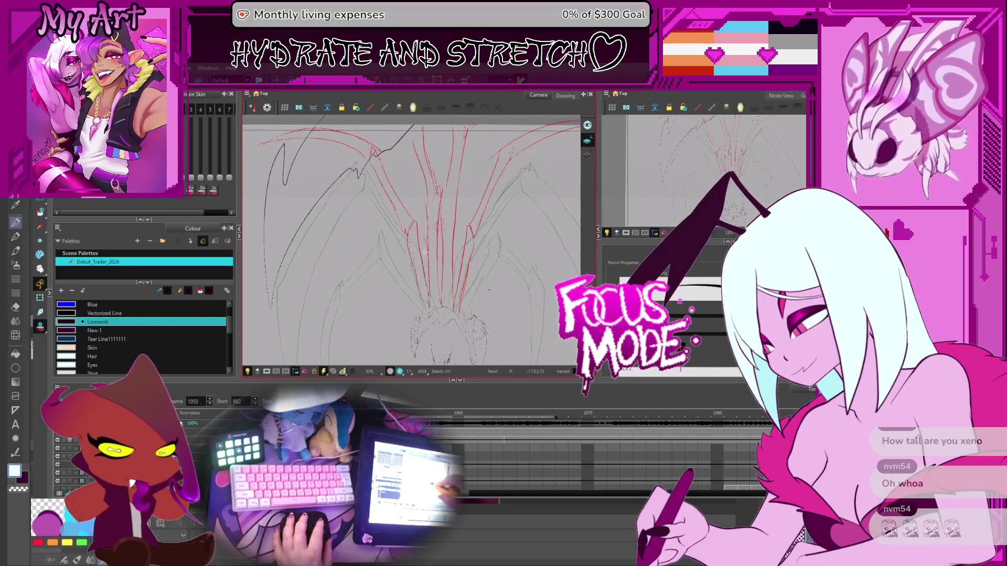
pyautogui.moveTo(417, 150); pyautogui.dragTo(403, 172)
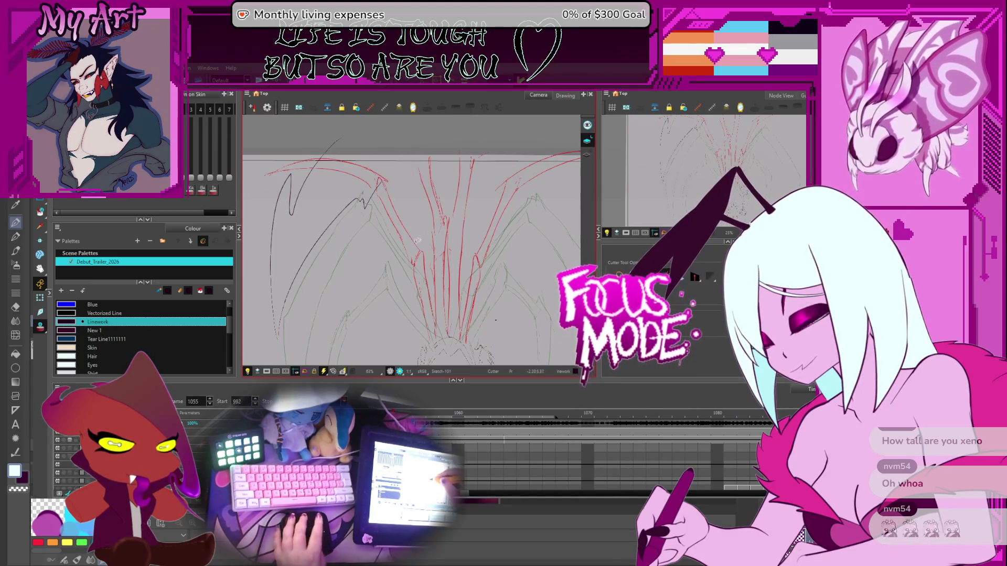
pyautogui.moveTo(378, 209); pyautogui.dragTo(384, 219)
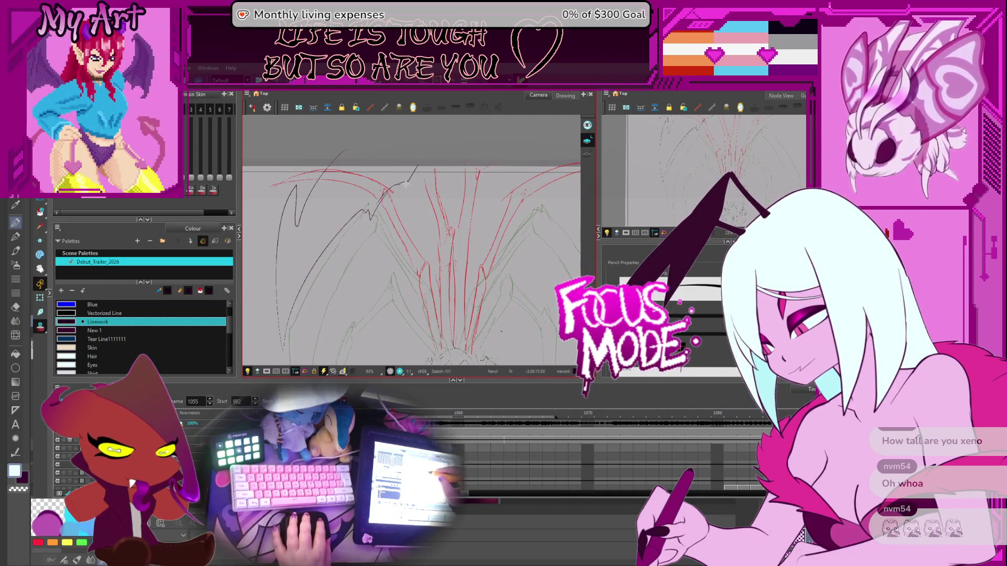
# - Add short dark strokes and an upward vertical stroke along the wing outline
pyautogui.moveTo(406, 182); pyautogui.dragTo(426, 201)
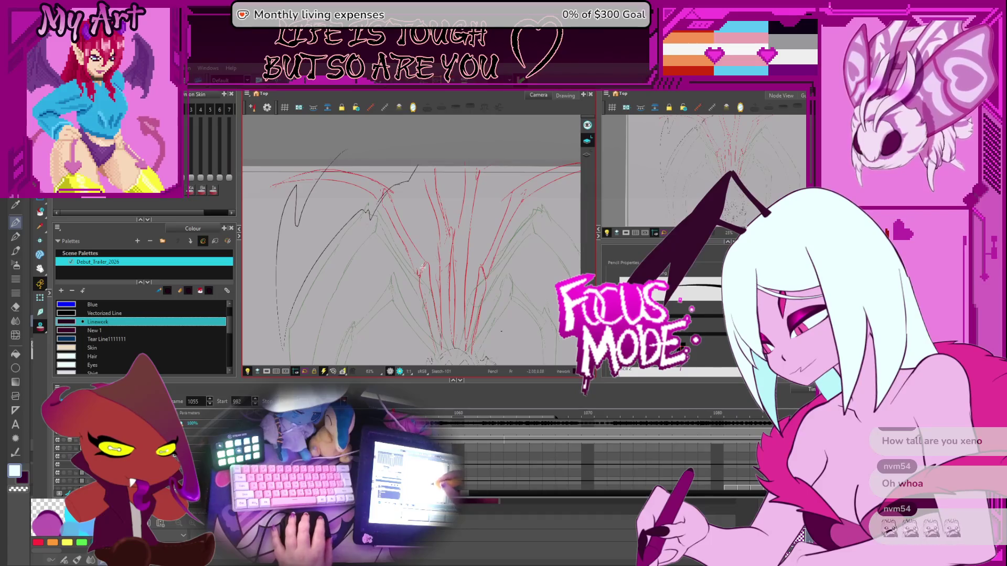
pyautogui.scroll(-2, 418, 261)
pyautogui.moveTo(439, 302)
pyautogui.mouseDown()
pyautogui.moveTo(446, 330)
pyautogui.moveTo(430, 242)
pyautogui.mouseUp()
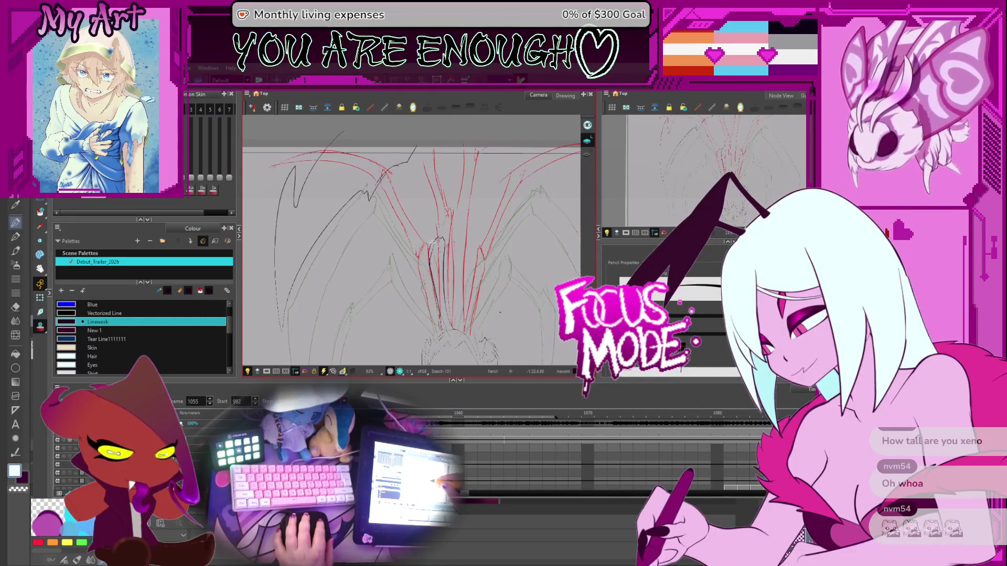
pyautogui.moveTo(432, 240); pyautogui.dragTo(431, 211)
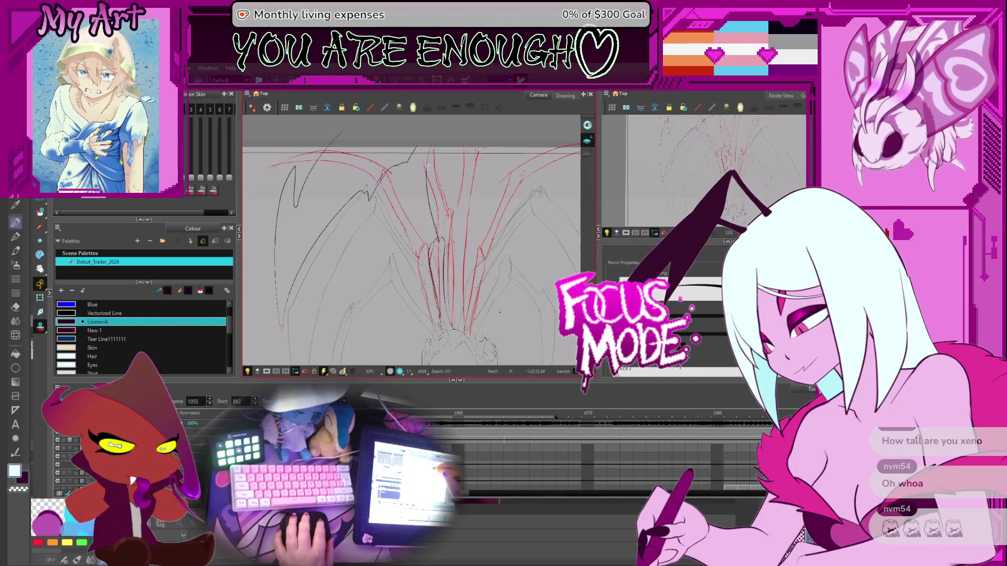
pyautogui.moveTo(422, 158); pyautogui.dragTo(440, 183)
pyautogui.moveTo(440, 220); pyautogui.dragTo(442, 159)
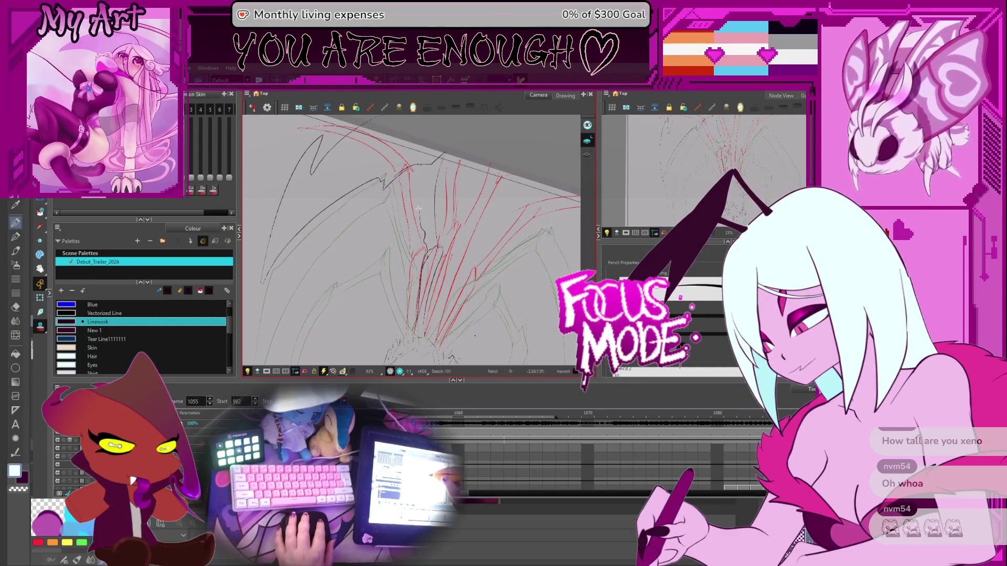
pyautogui.moveTo(418, 217); pyautogui.dragTo(422, 204)
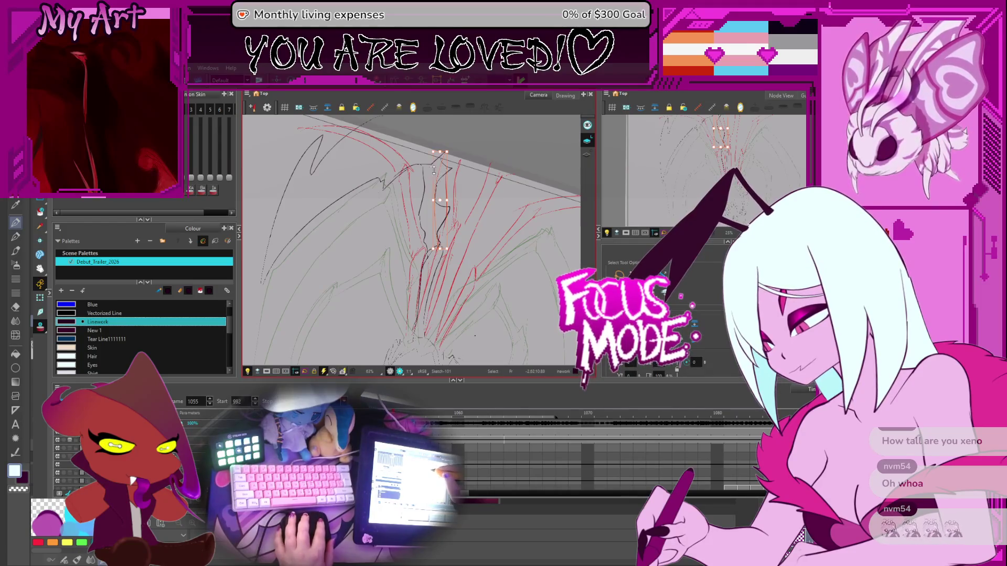
pyautogui.scroll(-5, 451, 194)
# - Select all strokes on frame 1055, nudge them slightly right and down, and level the view
pyautogui.moveTo(452, 194); pyautogui.dragTo(460, 182)
pyautogui.scroll(1, 450, 188)
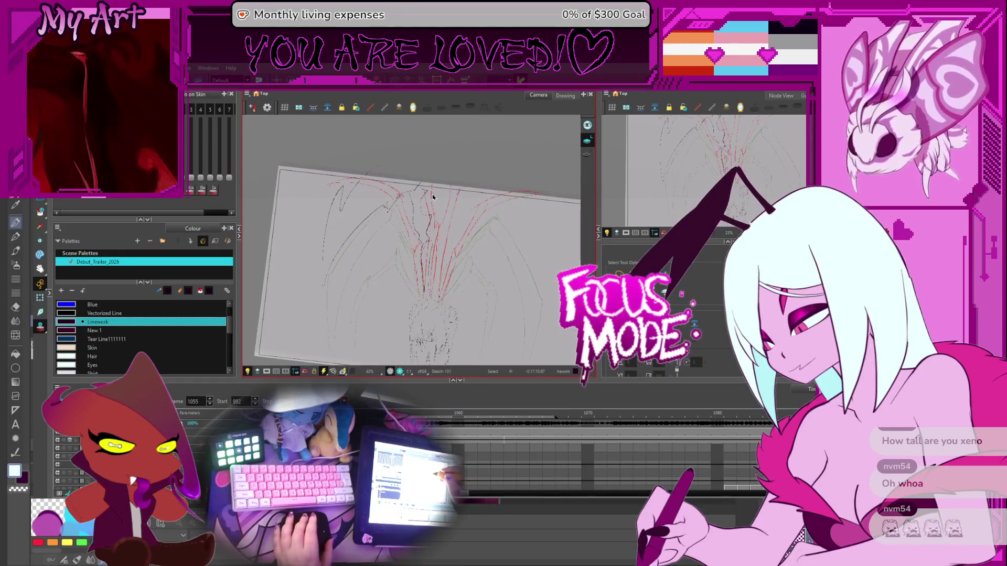
pyautogui.hotkey('ctrl', 'a')
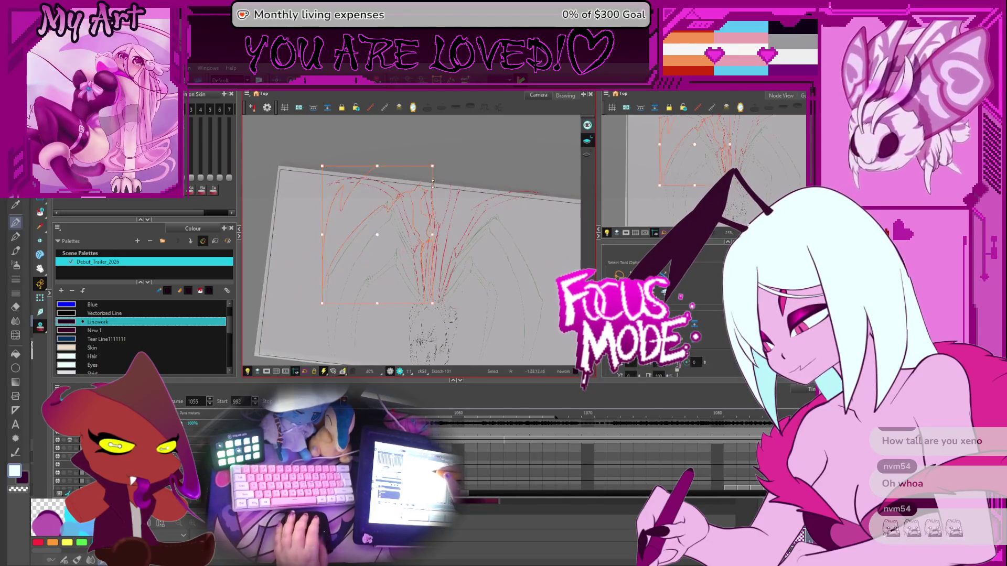
pyautogui.moveTo(330, 239); pyautogui.dragTo(541, 236)
pyautogui.click(543, 231)
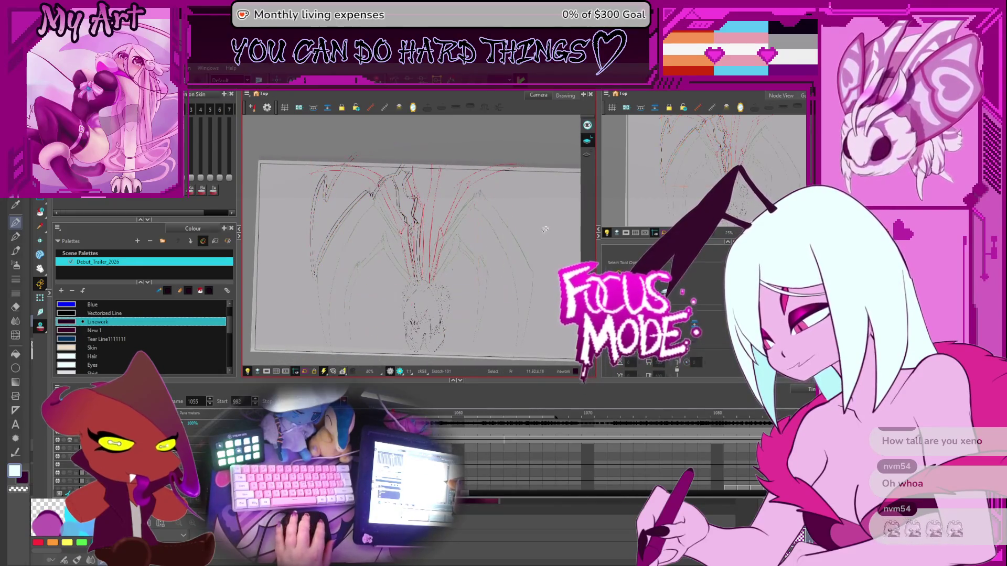
pyautogui.moveTo(540, 231); pyautogui.dragTo(559, 228)
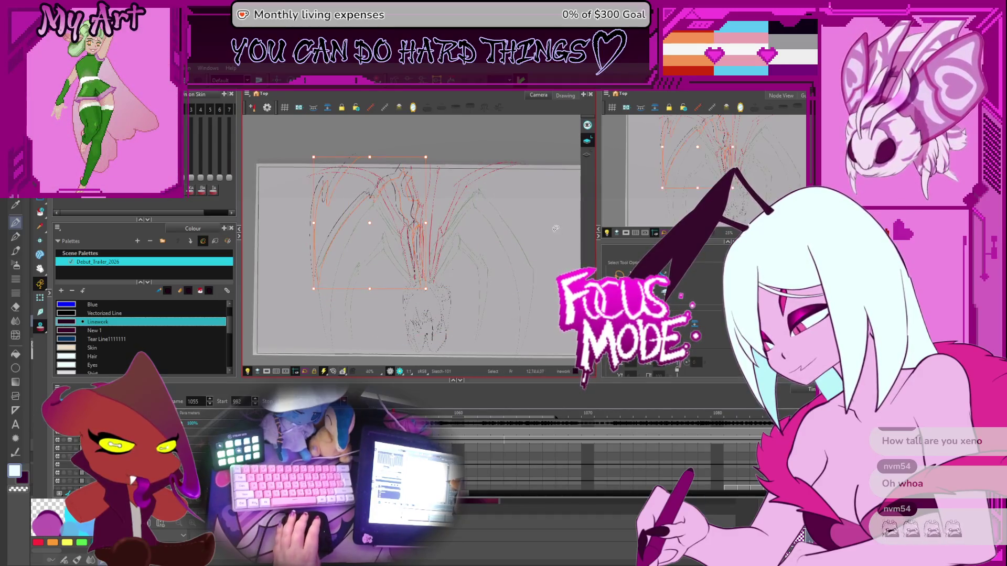
pyautogui.click(342, 221)
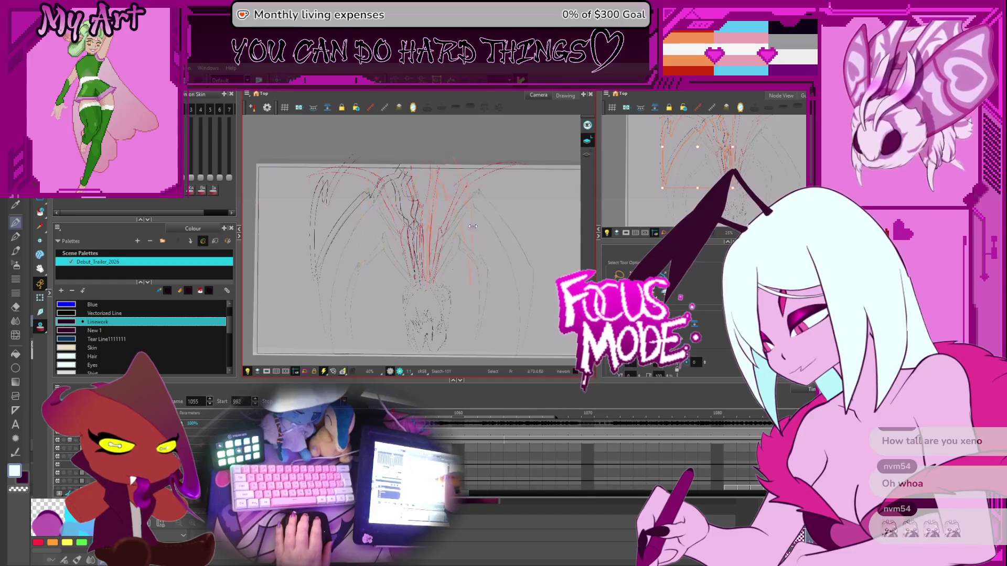
pyautogui.click(523, 222)
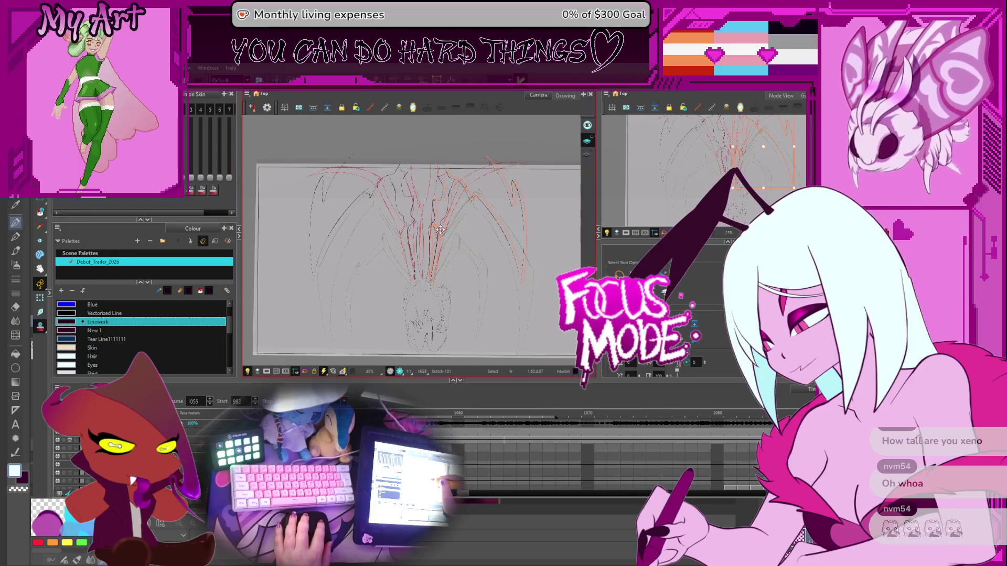
pyautogui.moveTo(437, 255); pyautogui.dragTo(453, 225)
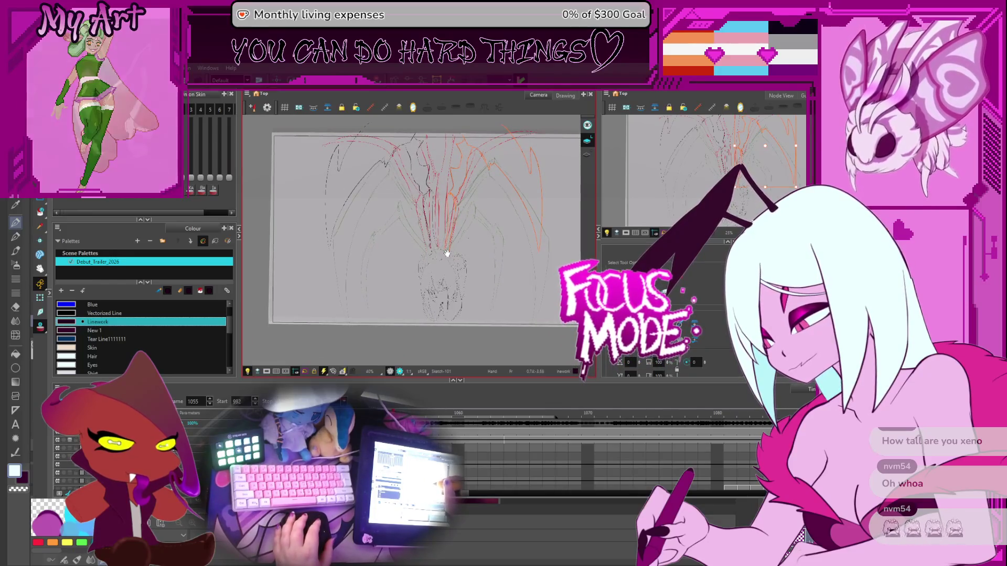
pyautogui.hotkey('alt', '/')
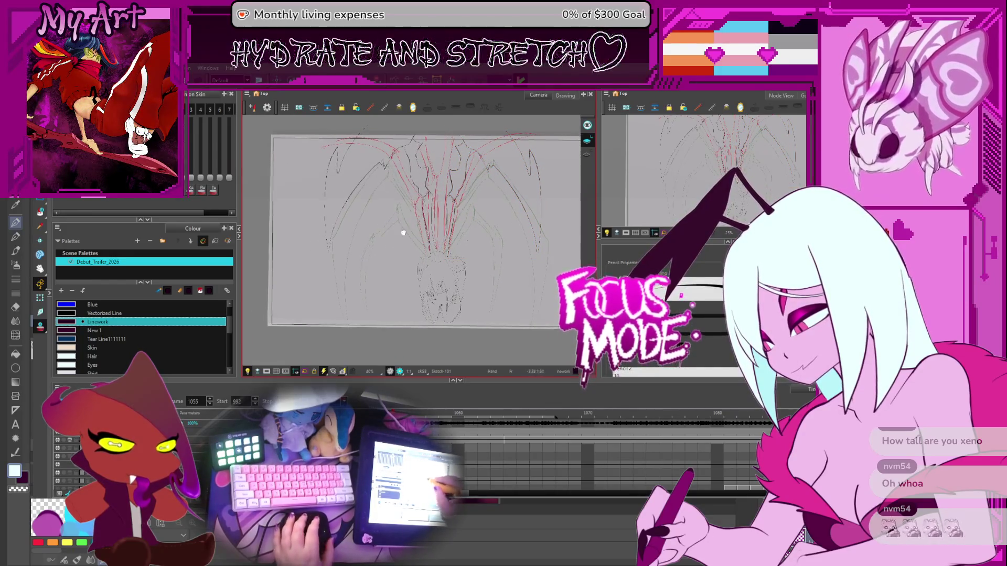
# - Zoom in and trace dark outer outlines along both wings over the red guides
pyautogui.press('2')
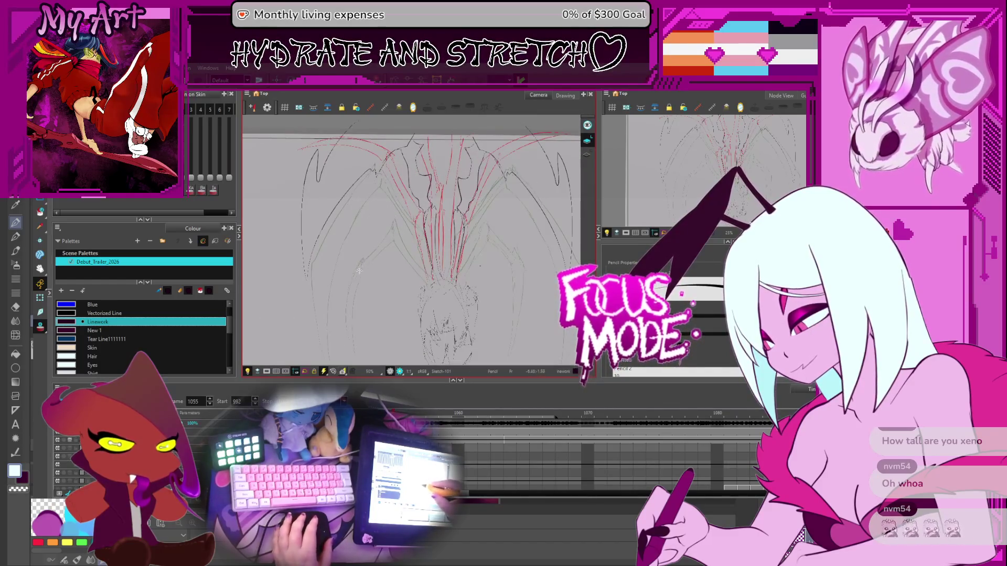
pyautogui.moveTo(358, 271); pyautogui.dragTo(366, 261)
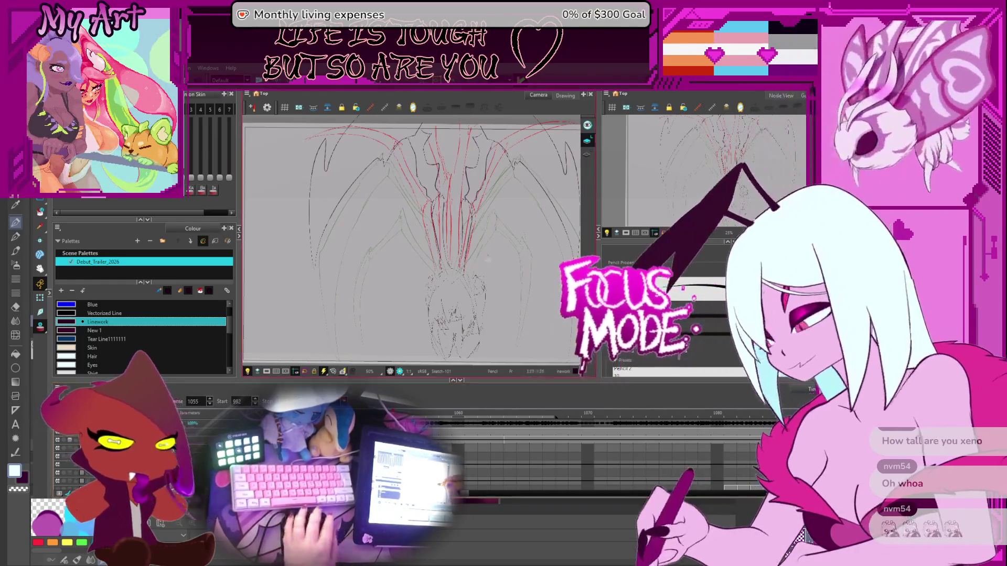
pyautogui.press('space')
pyautogui.moveTo(369, 276); pyautogui.dragTo(366, 279)
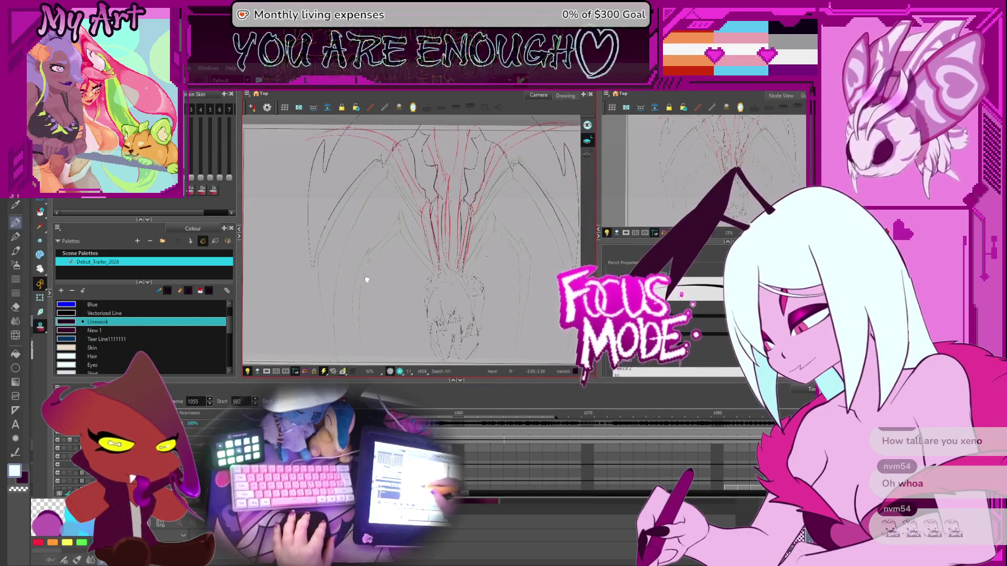
pyautogui.scroll(-1, 366, 280)
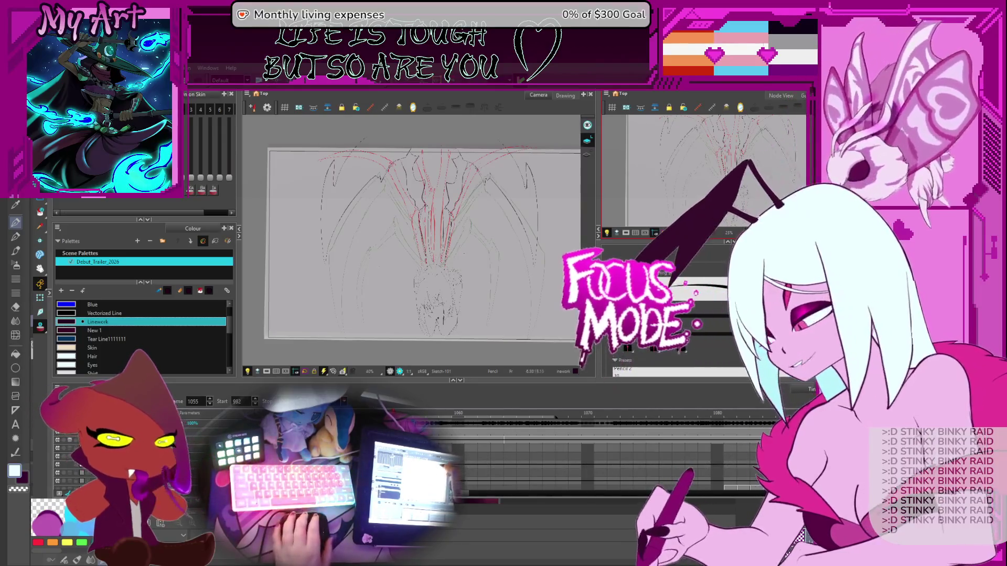
pyautogui.scroll(-1, 481, 313)
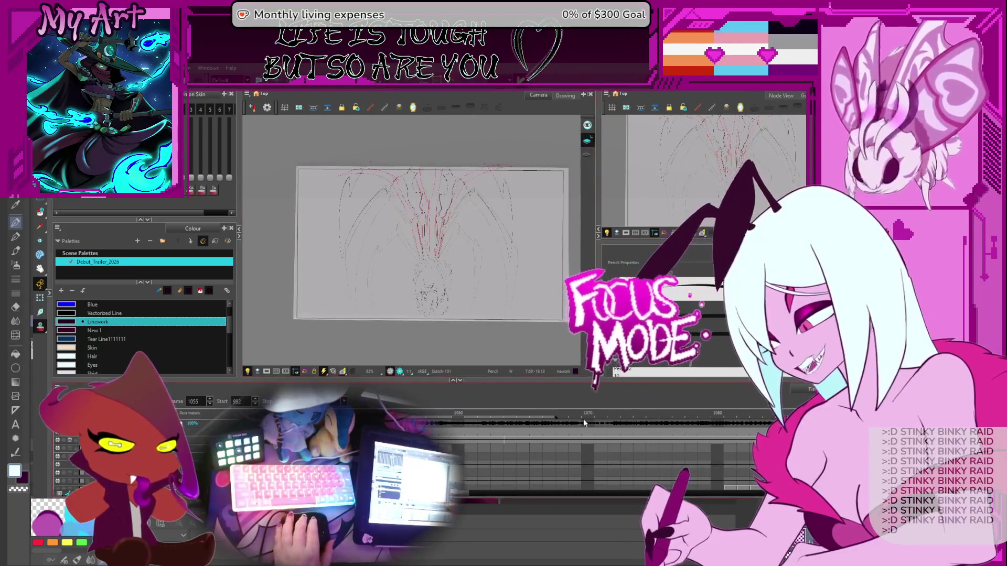
# - Jump to the white-haired character shot with the red silhouette and set the start frame to 1
pyautogui.click(576, 450)
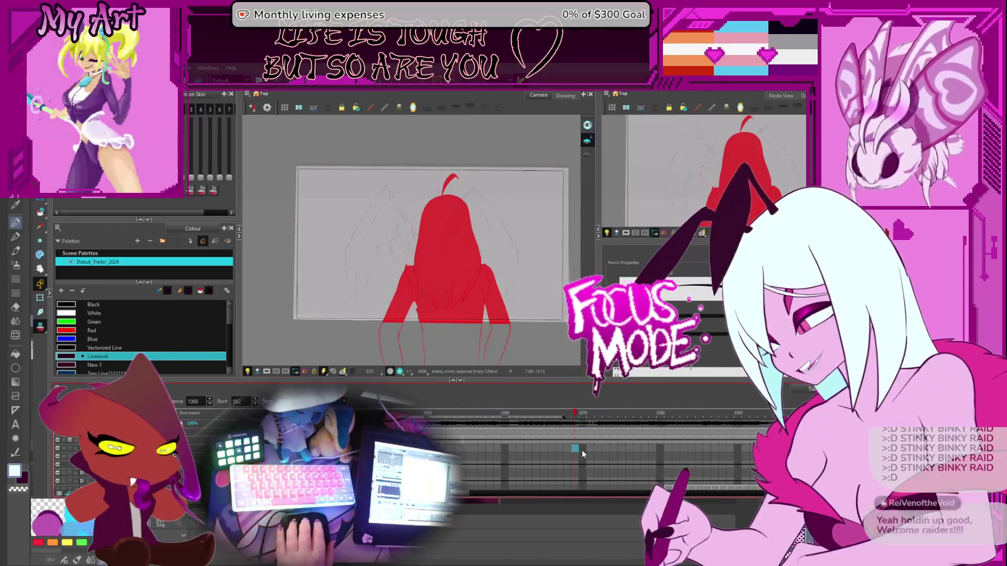
pyautogui.scroll(-5, 579, 436)
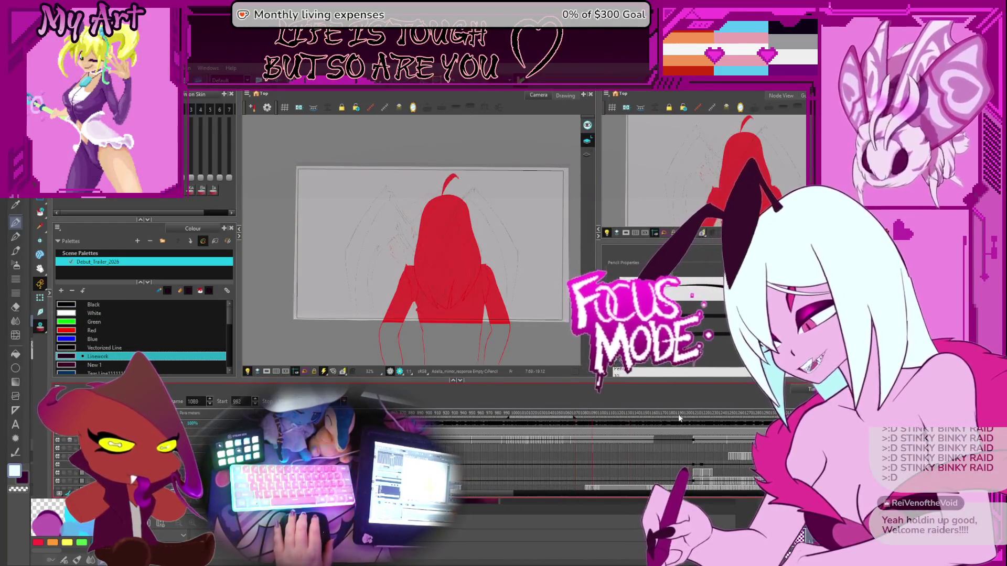
pyautogui.click(720, 414)
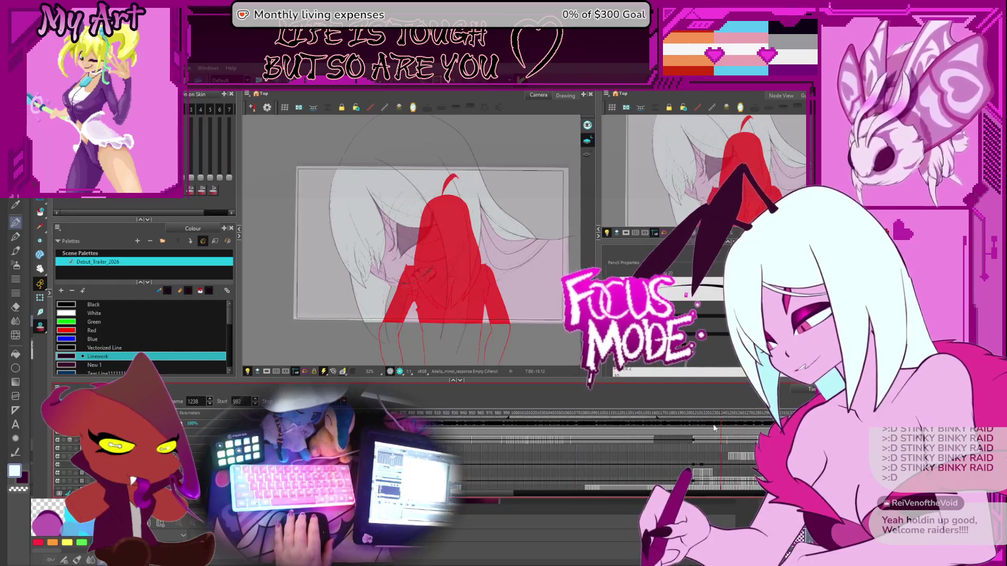
pyautogui.moveTo(506, 422); pyautogui.dragTo(690, 422)
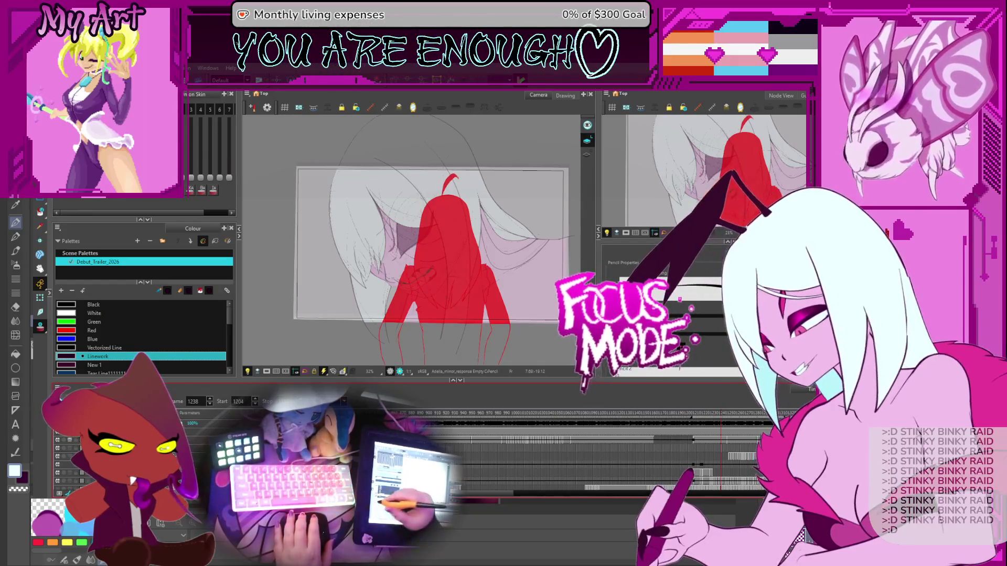
pyautogui.press('Return')
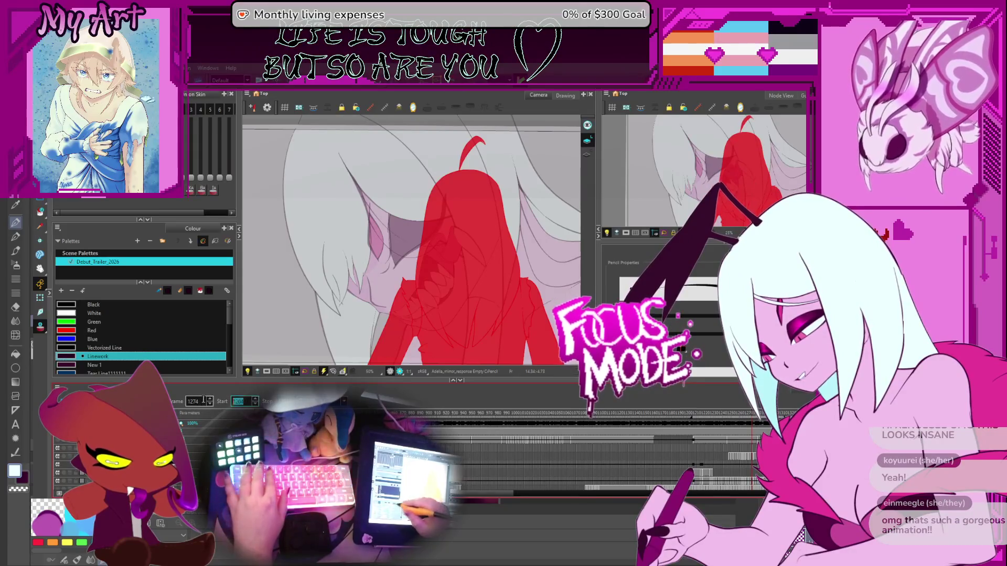
pyautogui.write('1')
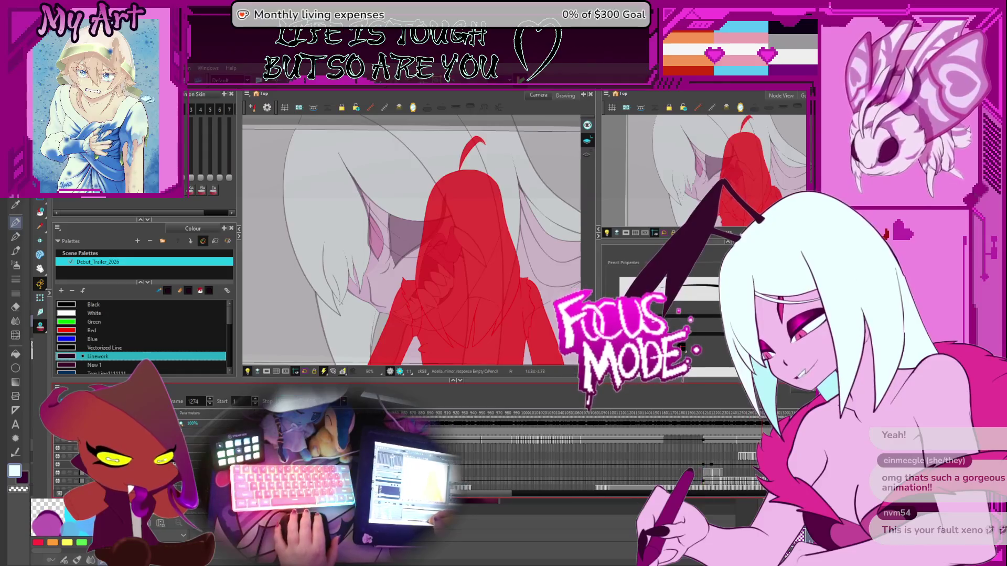
pyautogui.hscroll(-10, 603, 461)
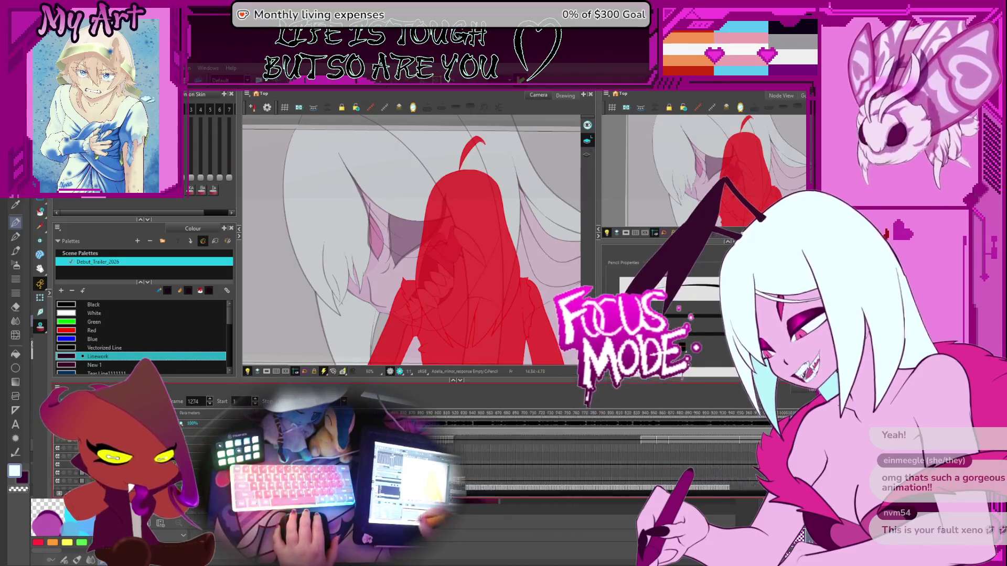
# - Go to frame 6, then step ahead to the clenched-teeth close-up on frame 1231
pyautogui.write('6')
pyautogui.press('Return')
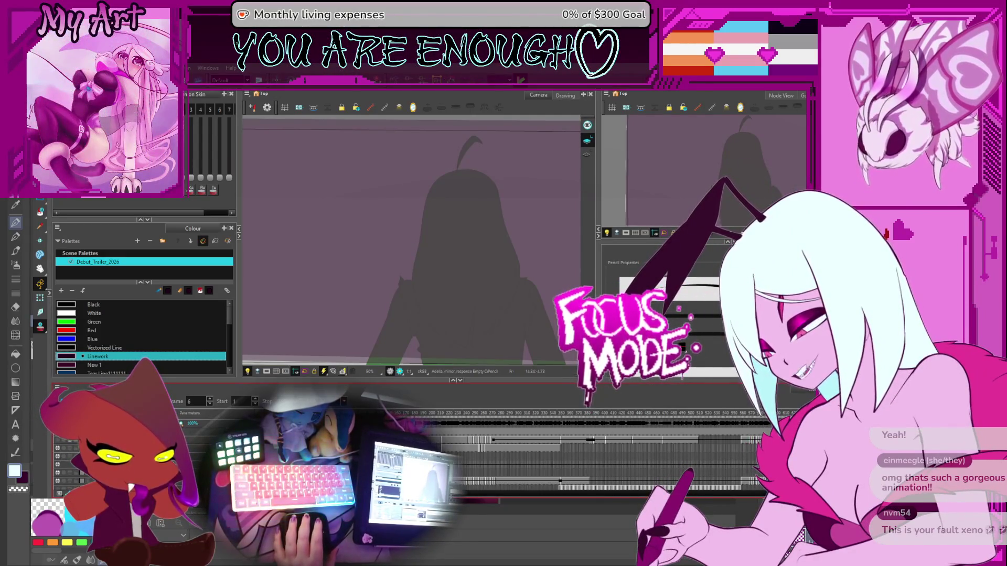
pyautogui.scroll(-1, 79, 482)
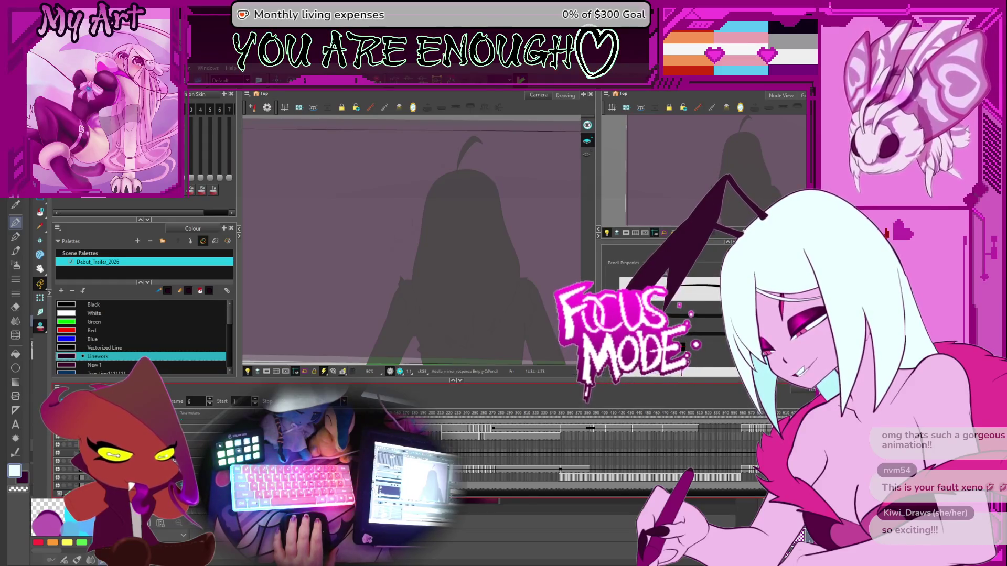
pyautogui.press('g')
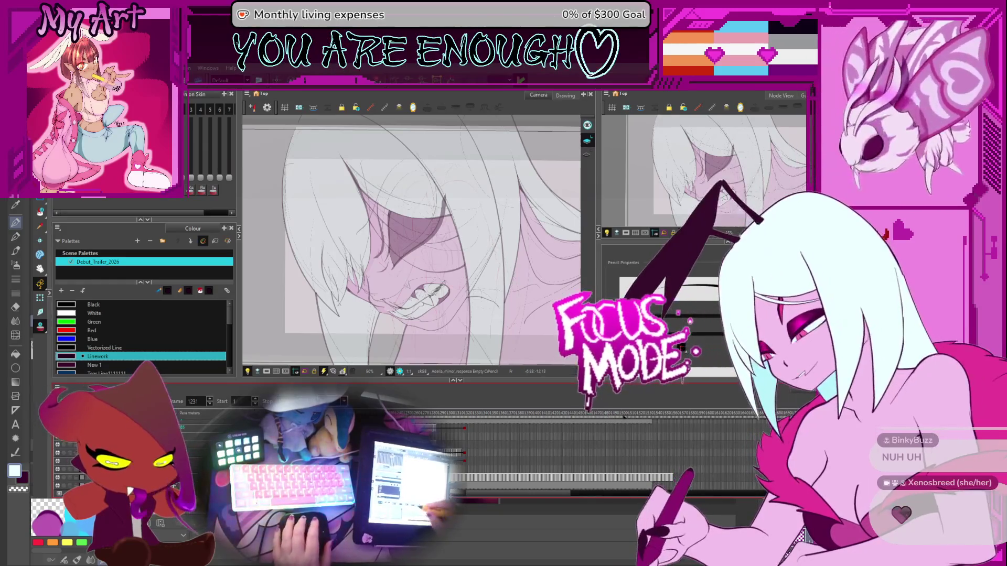
# - Return to frame 1212, flip between neighbouring drawings, and show the red silhouette guide over the teeth close-up
pyautogui.press('f')
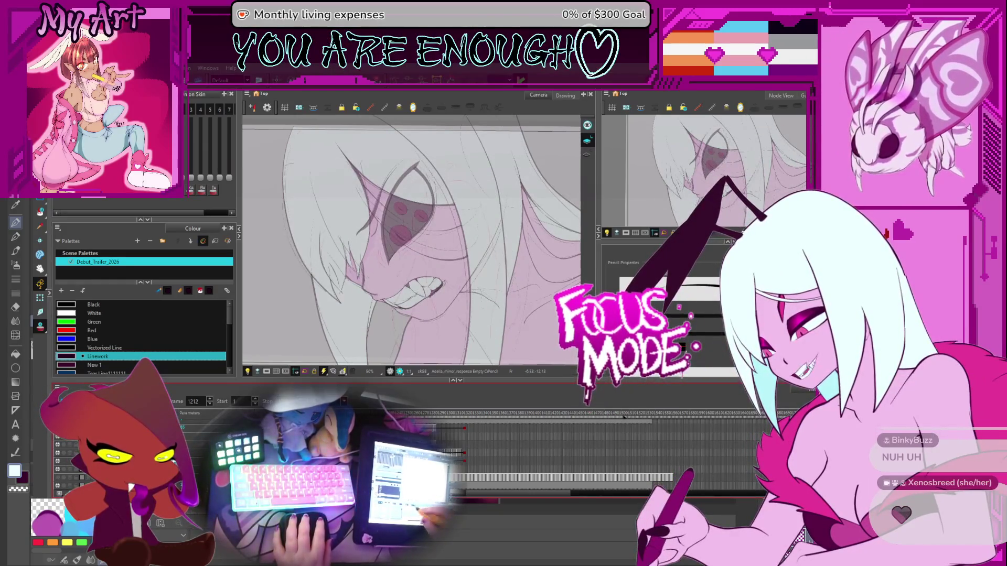
pyautogui.press('.')
pyautogui.press(',')
pyautogui.press('.')
pyautogui.press(',')
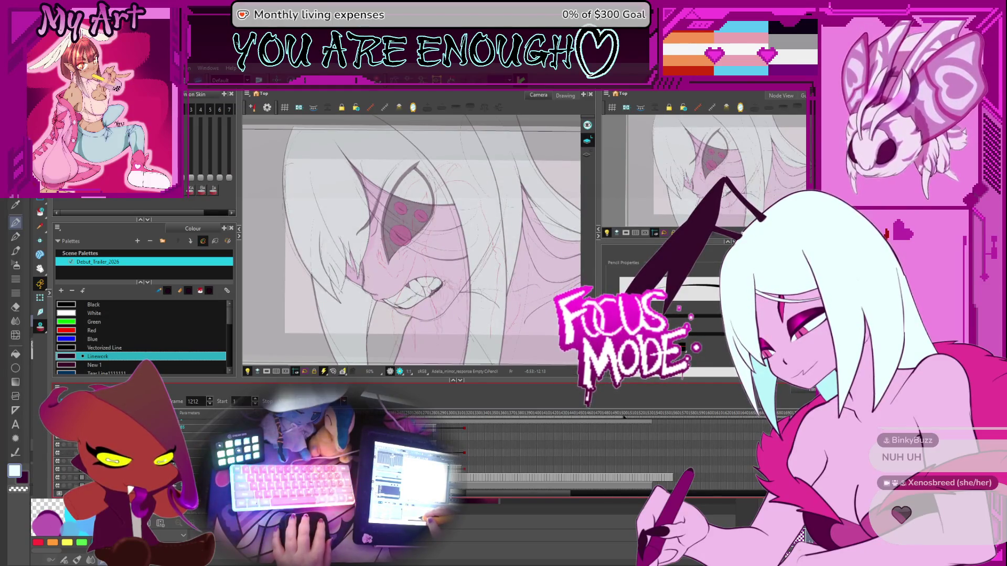
pyautogui.hotkey('alt', 'o')
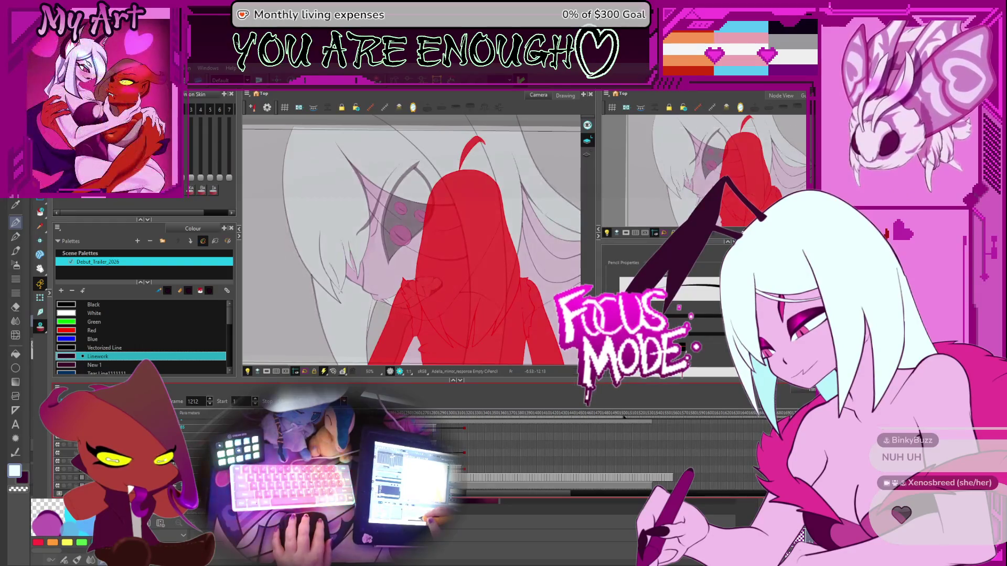
pyautogui.hscroll(-5, 577, 451)
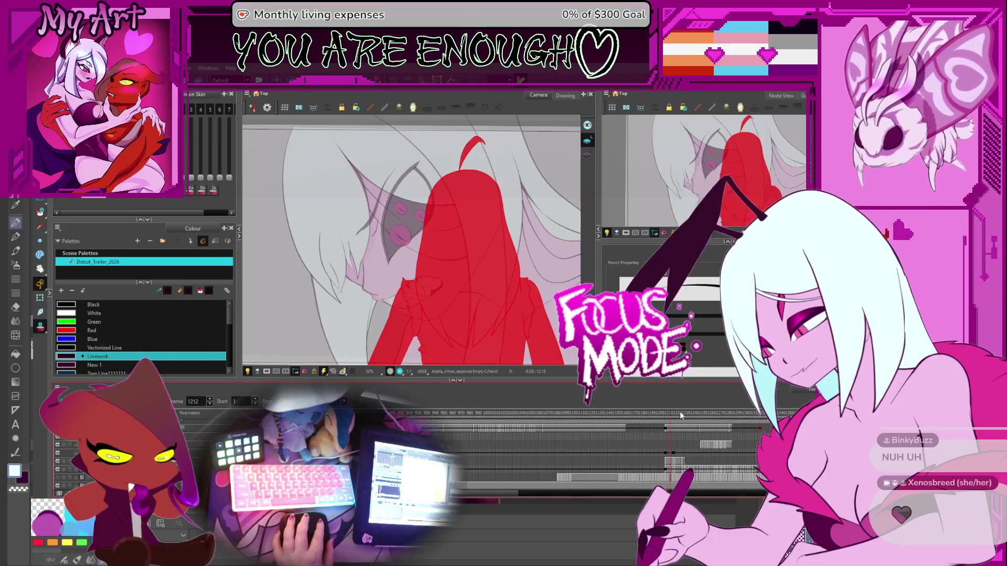
# - Review the shot at frame 1050 (silhouette only) and frame 599 (line art) on the timeline
pyautogui.click(499, 414)
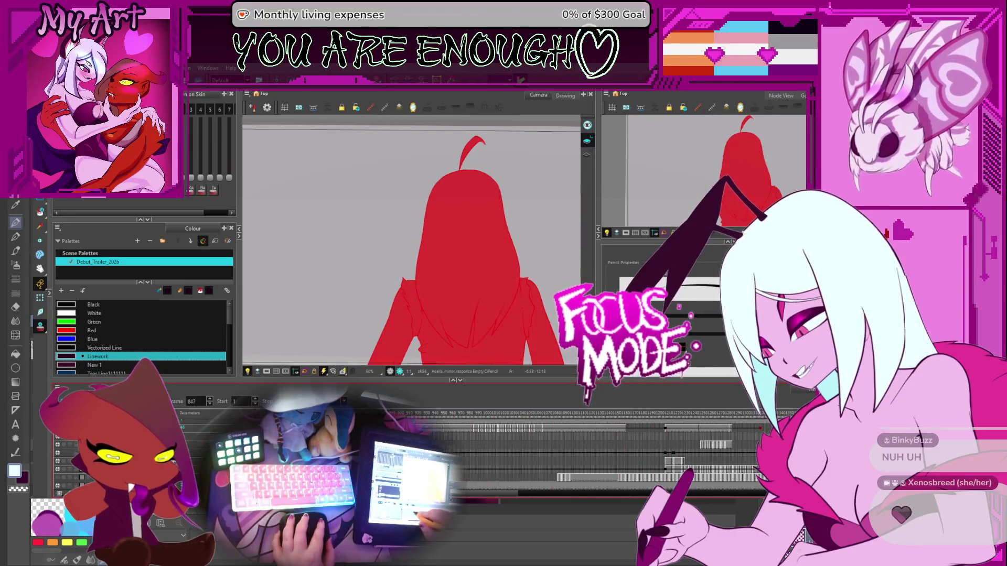
pyautogui.hscroll(-5, 469, 432)
pyautogui.click(444, 430)
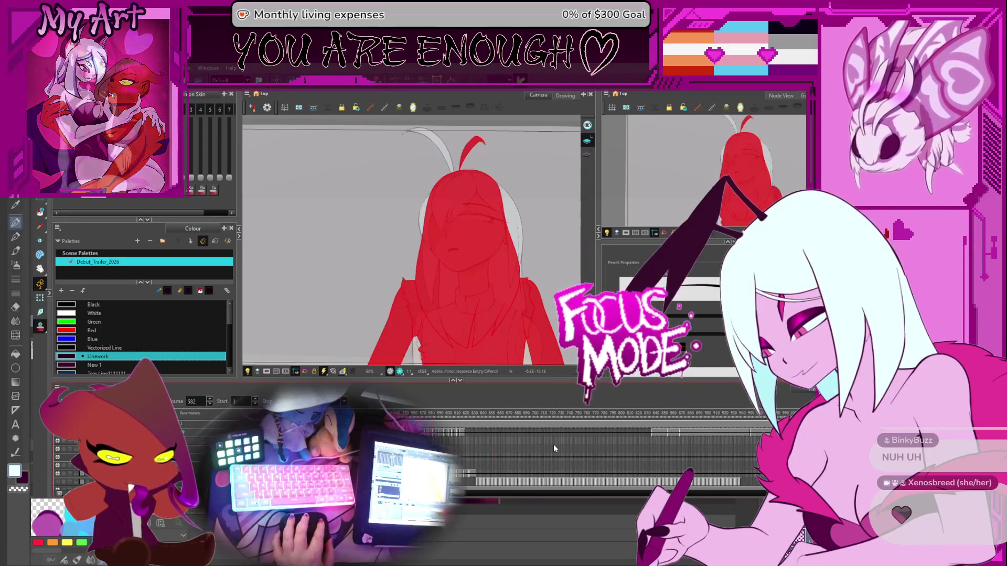
pyautogui.hscroll(6, 551, 450)
pyautogui.hscroll(-10, 551, 449)
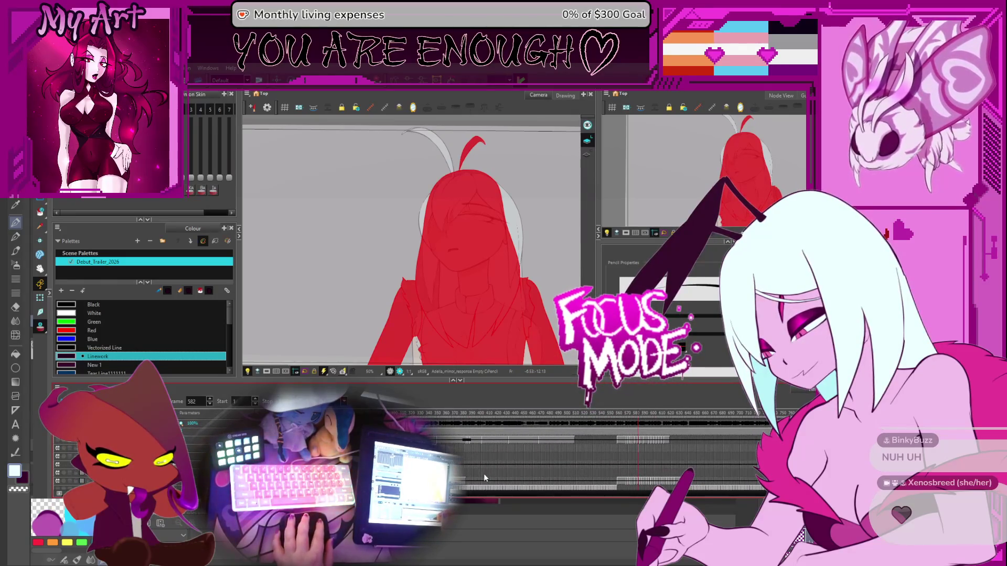
pyautogui.hscroll(-1, 485, 474)
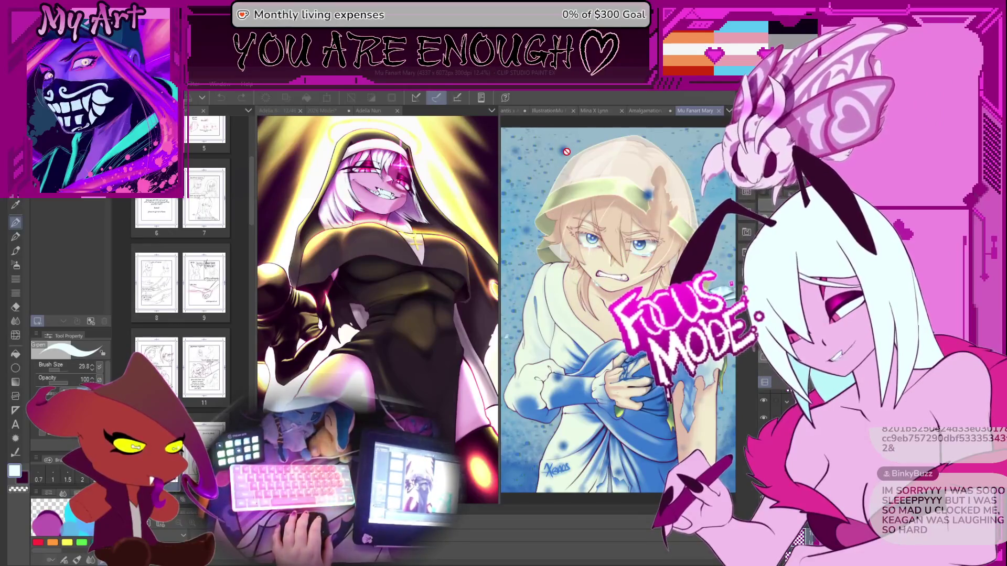
# - Browse the Mina X Lynn, spider-girl fanart and Mu Fanart Mary pieces, then bring up the paw illustration
pyautogui.moveTo(499, 128)
pyautogui.mouseDown()
pyautogui.moveTo(501, 173)
pyautogui.moveTo(487, 189)
pyautogui.mouseUp()
pyautogui.click(599, 110)
pyautogui.moveTo(613, 257); pyautogui.dragTo(592, 237)
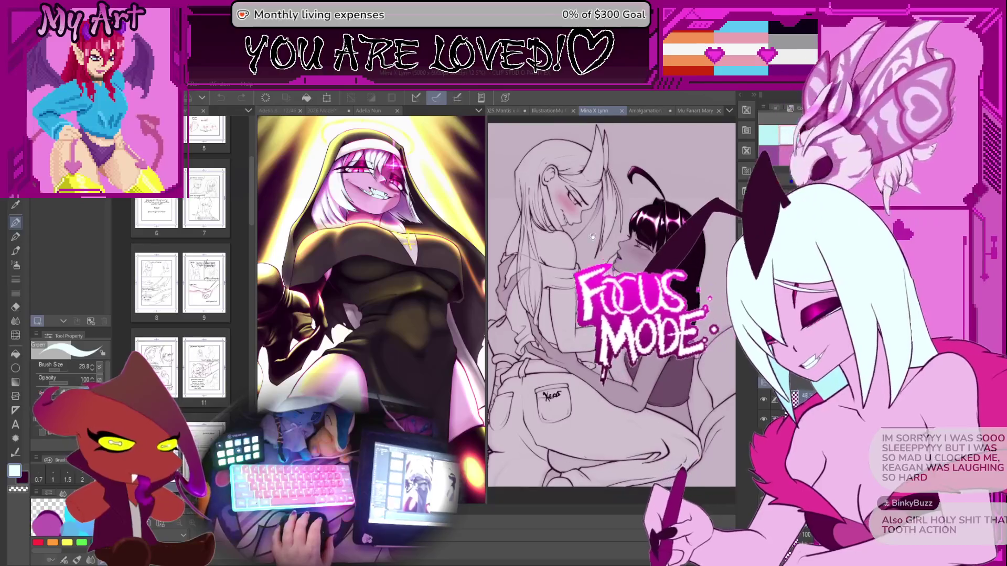
pyautogui.click(551, 111)
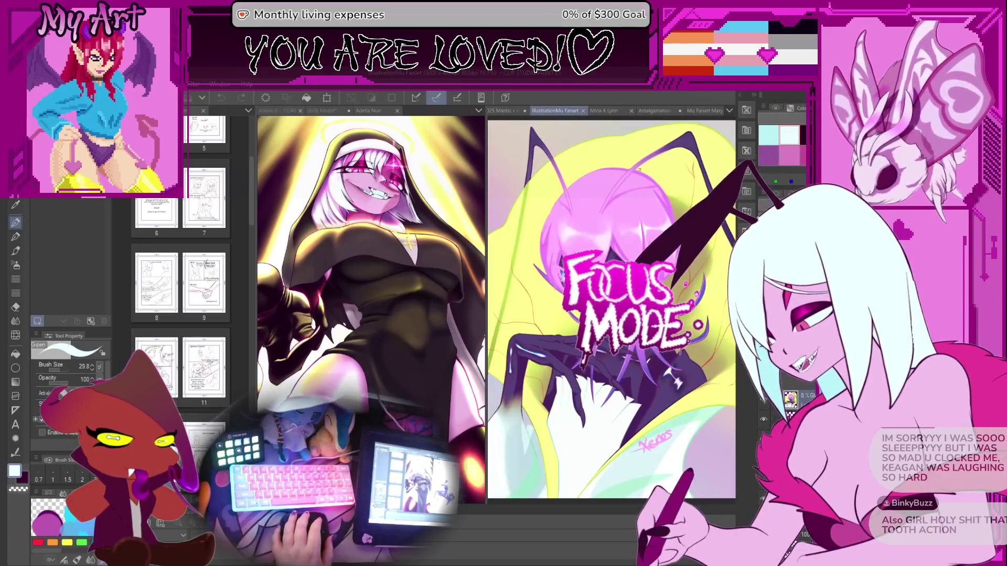
pyautogui.moveTo(639, 170); pyautogui.dragTo(629, 195)
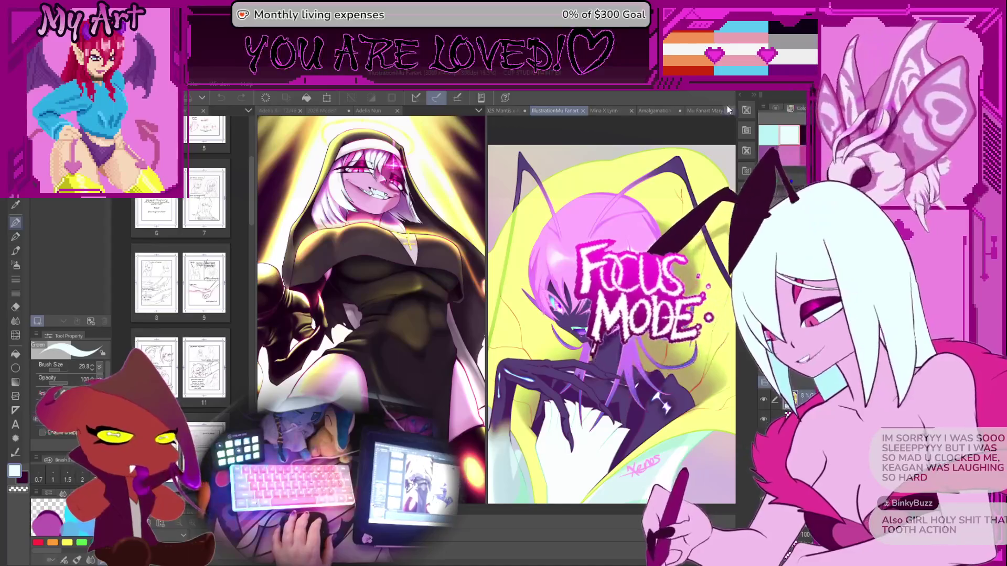
pyautogui.click(690, 108)
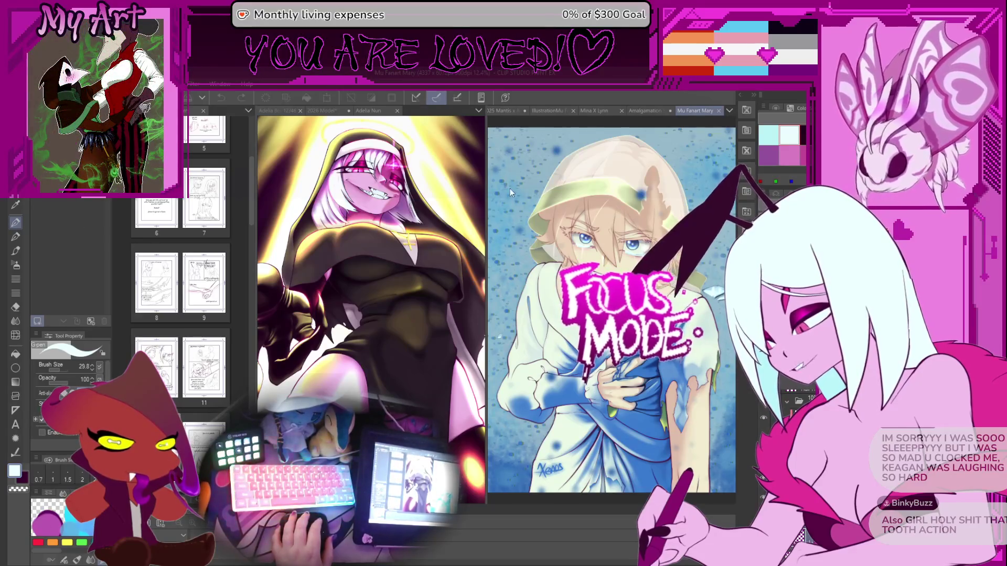
pyautogui.hotkey('ctrl', 'Tab')
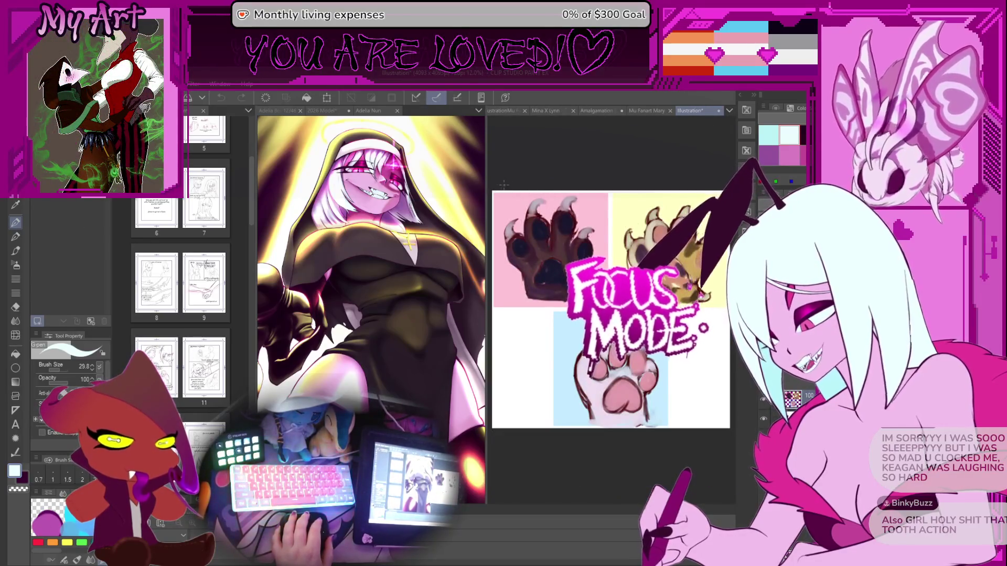
# - Widen and reposition the view of the paw illustration canvas
pyautogui.moveTo(485, 169); pyautogui.dragTo(447, 169)
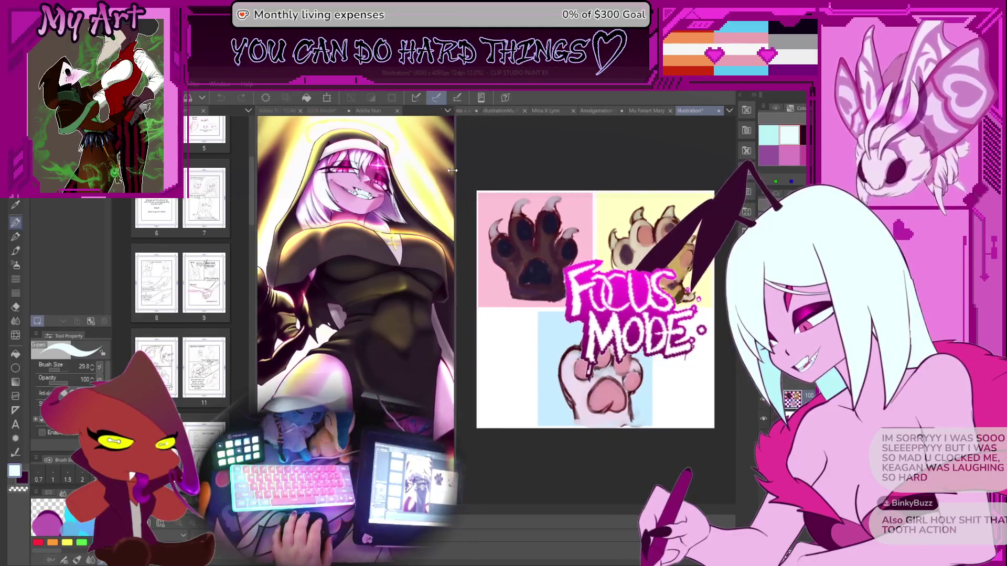
pyautogui.scroll(2, 592, 302)
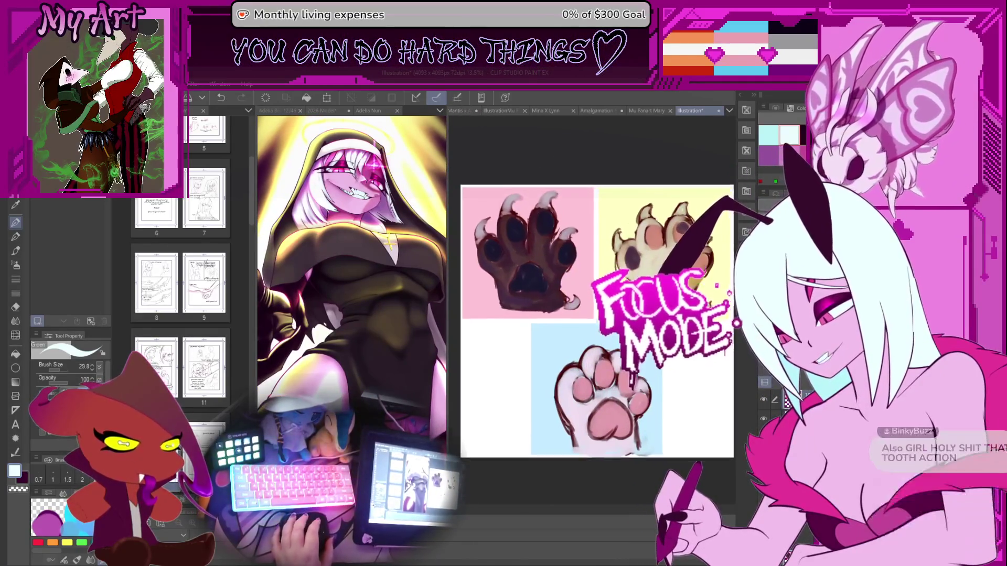
pyautogui.moveTo(592, 301); pyautogui.dragTo(597, 315)
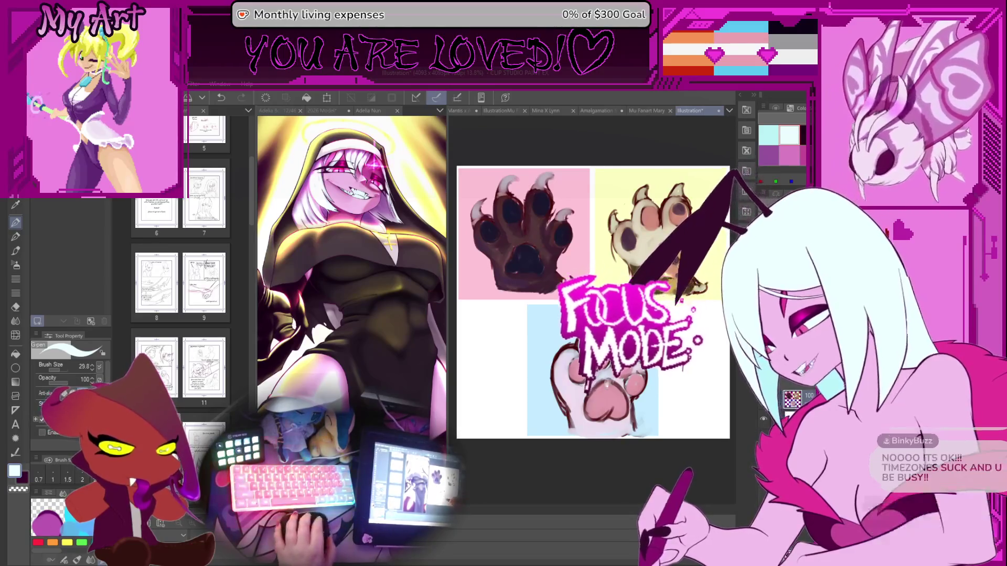
pyautogui.moveTo(610, 380); pyautogui.dragTo(601, 392)
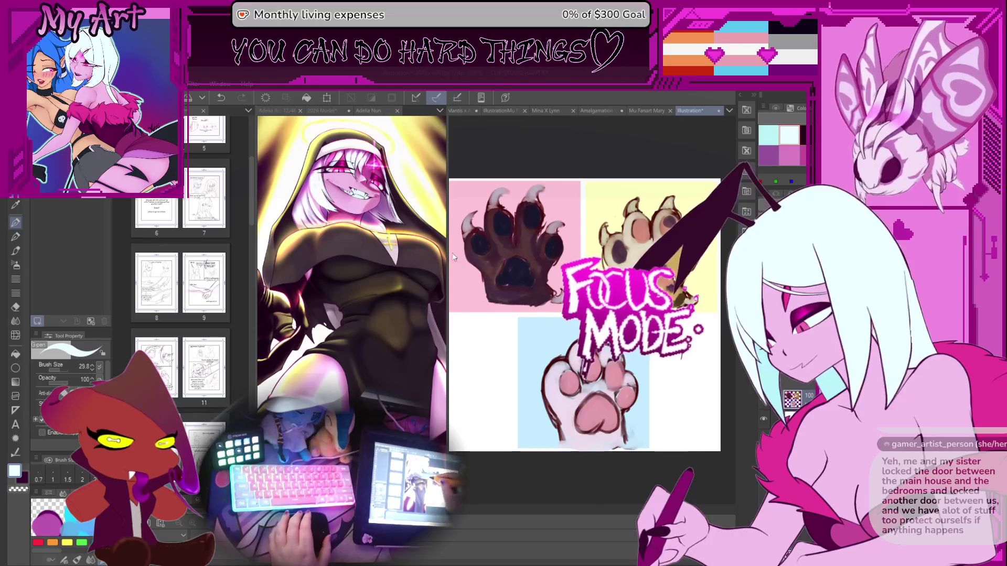
# - Close the paw illustration and return to Harmony at another frame of the teeth close-up
pyautogui.click(717, 111)
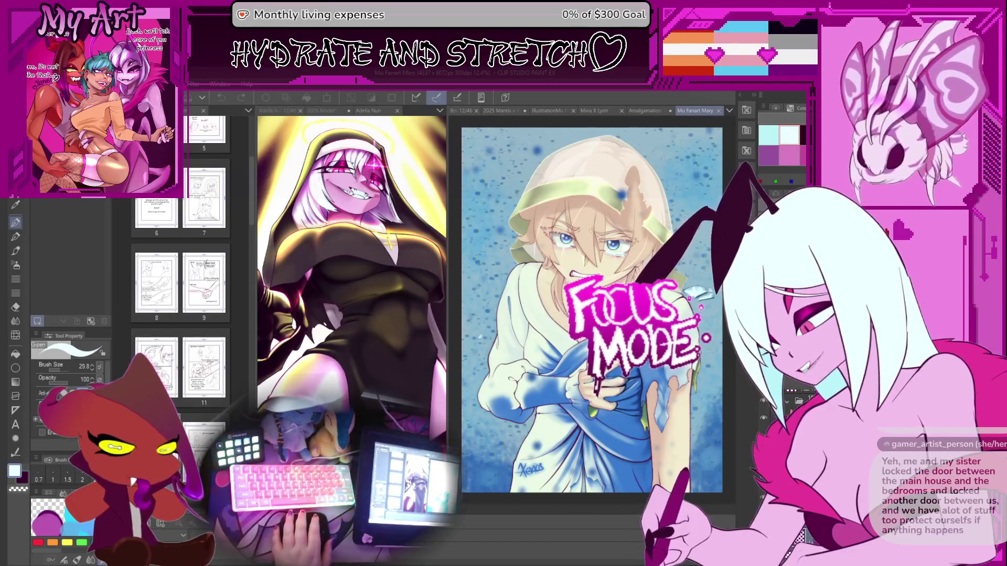
pyautogui.hotkey('alt', 'Tab')
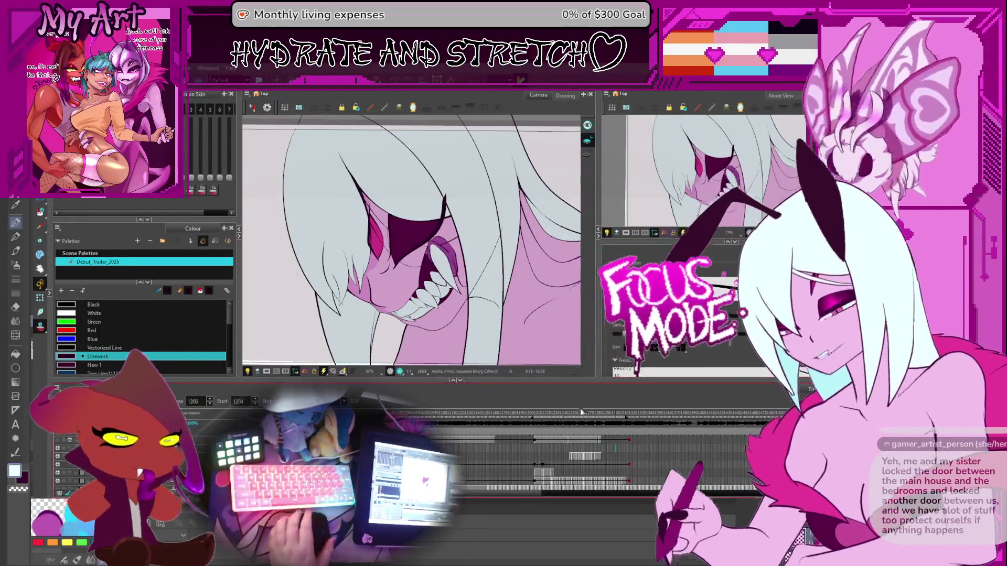
pyautogui.click(572, 460)
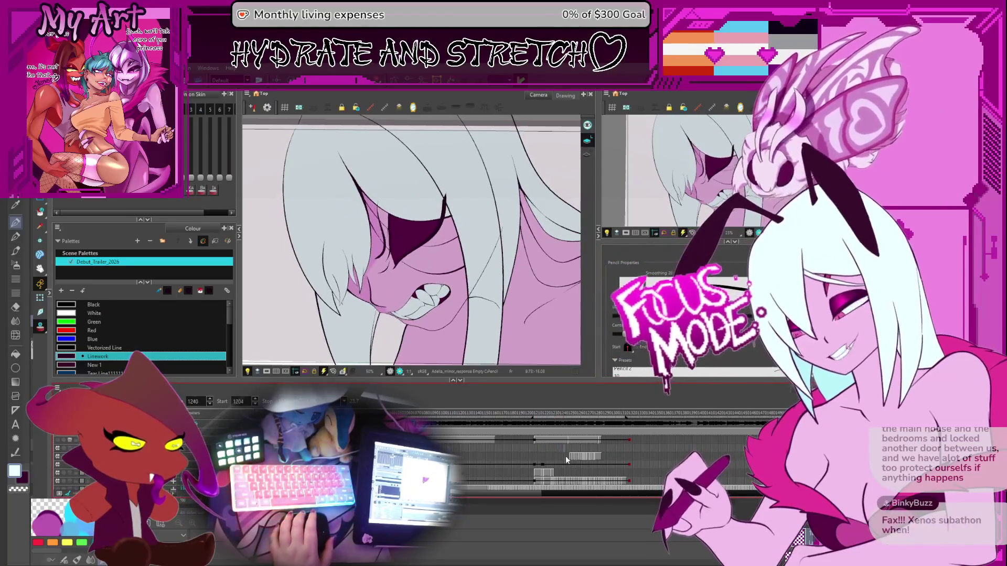
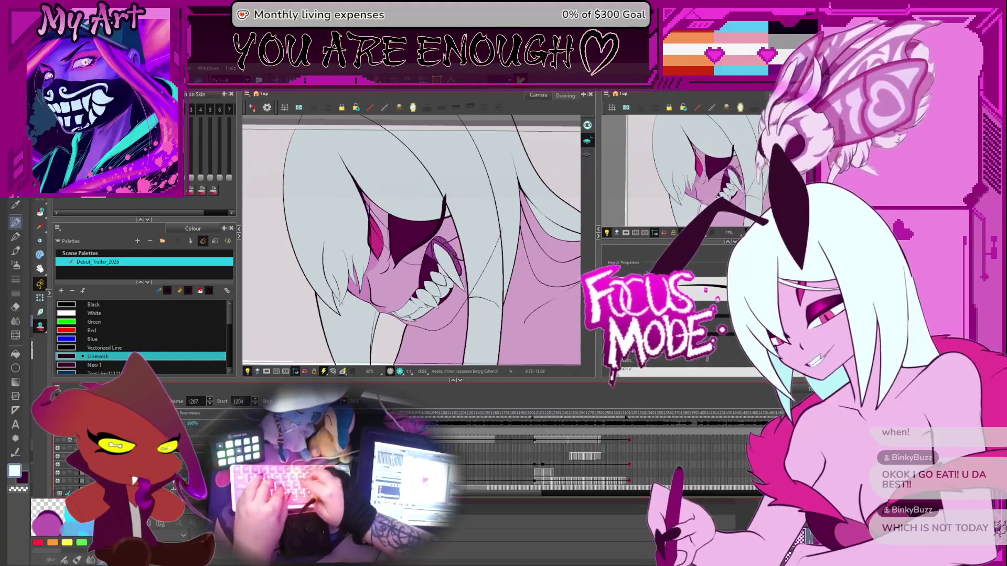
# - Scrub the Timeline through frames 1158–1322, ending on frame 1151 with the inked drawing
pyautogui.press(',')
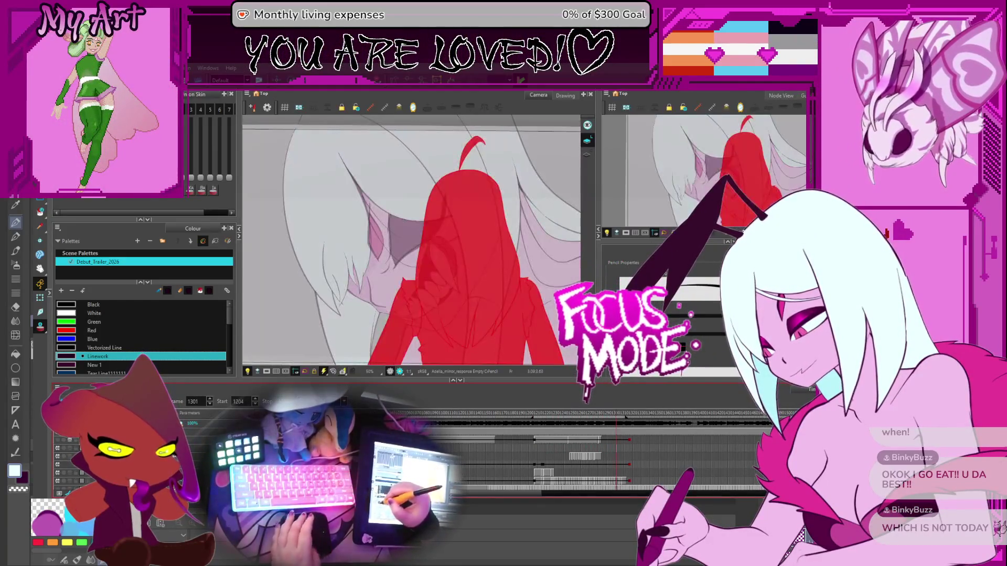
pyautogui.click(493, 418)
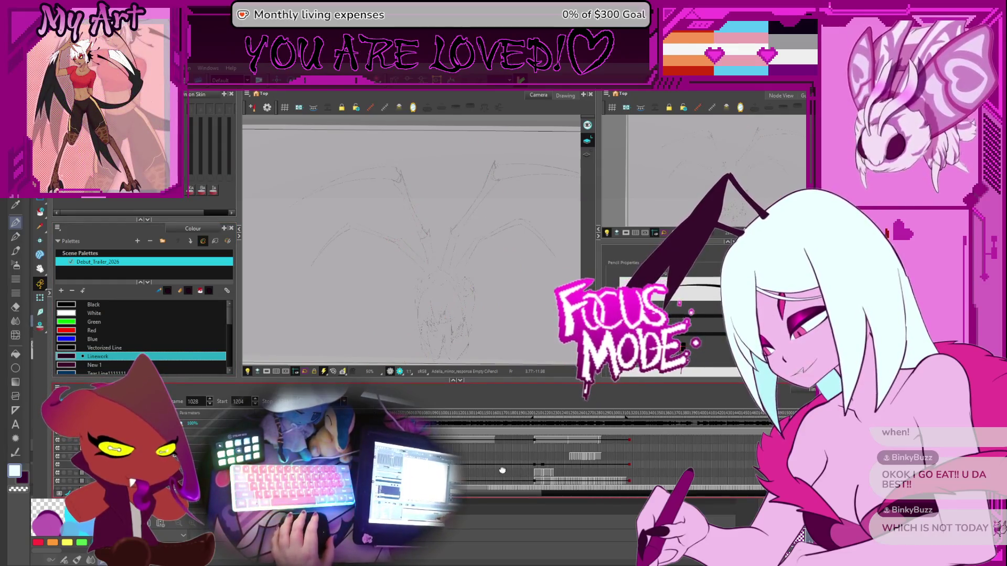
pyautogui.hscroll(5, 502, 470)
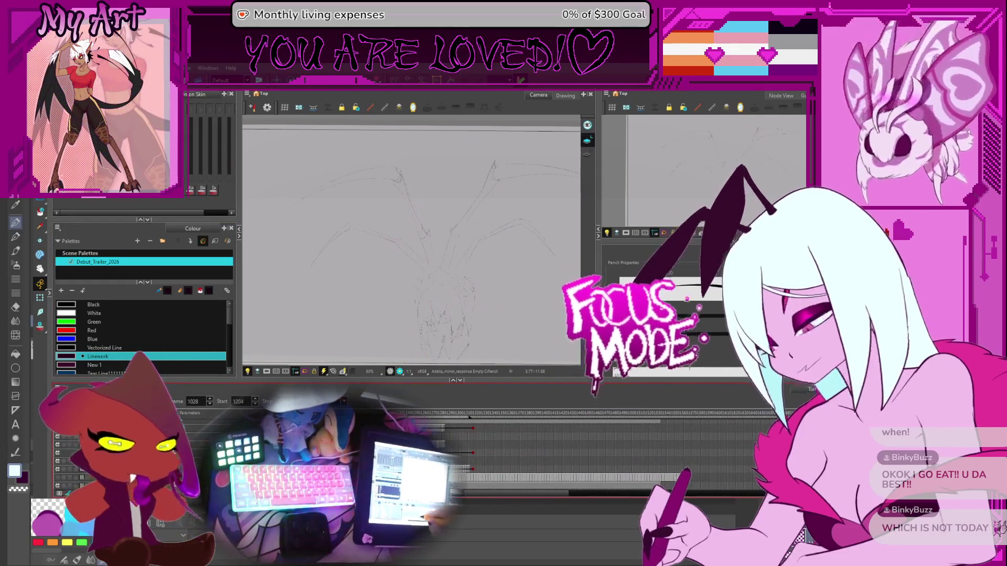
pyautogui.click(343, 413)
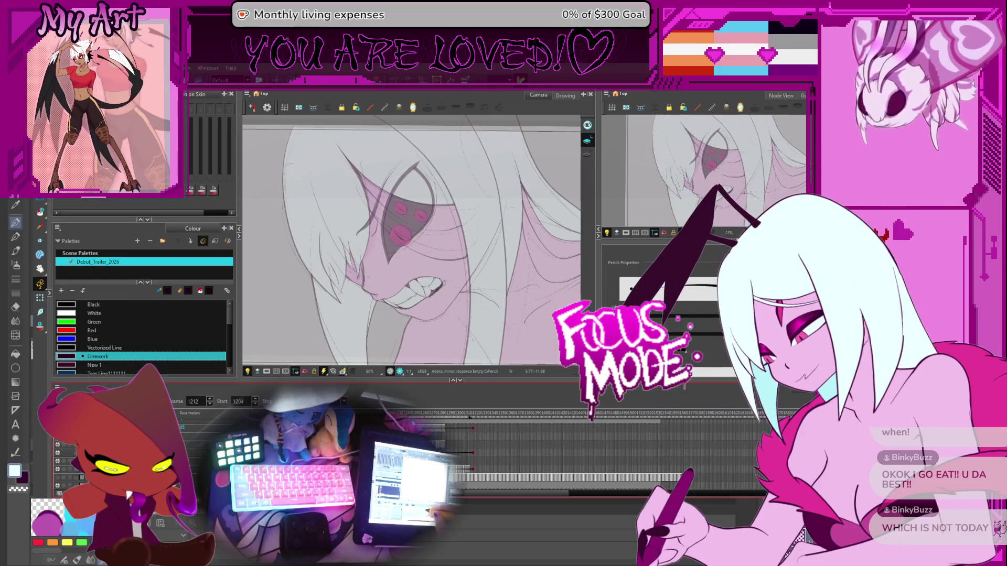
pyautogui.click(459, 433)
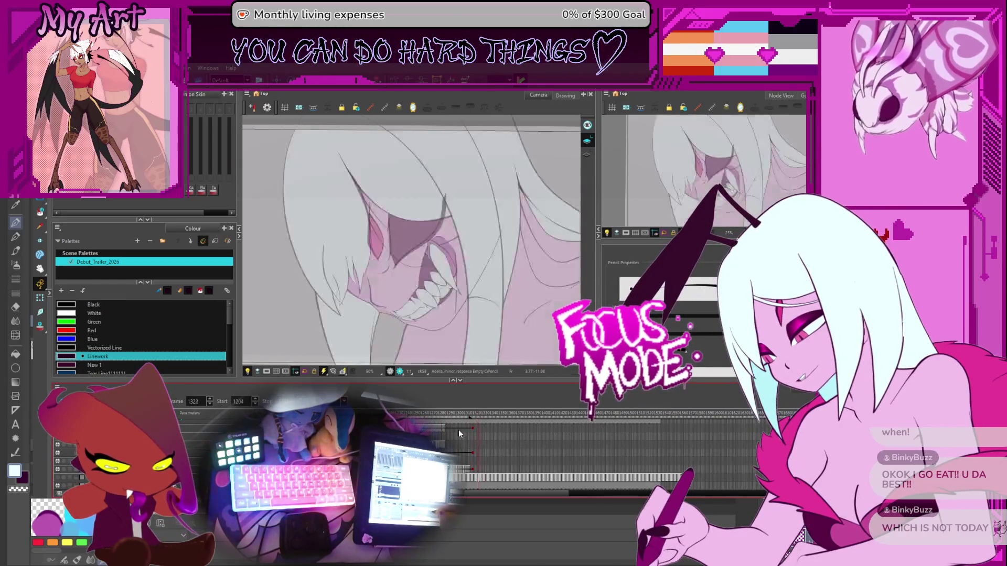
pyautogui.click(297, 430)
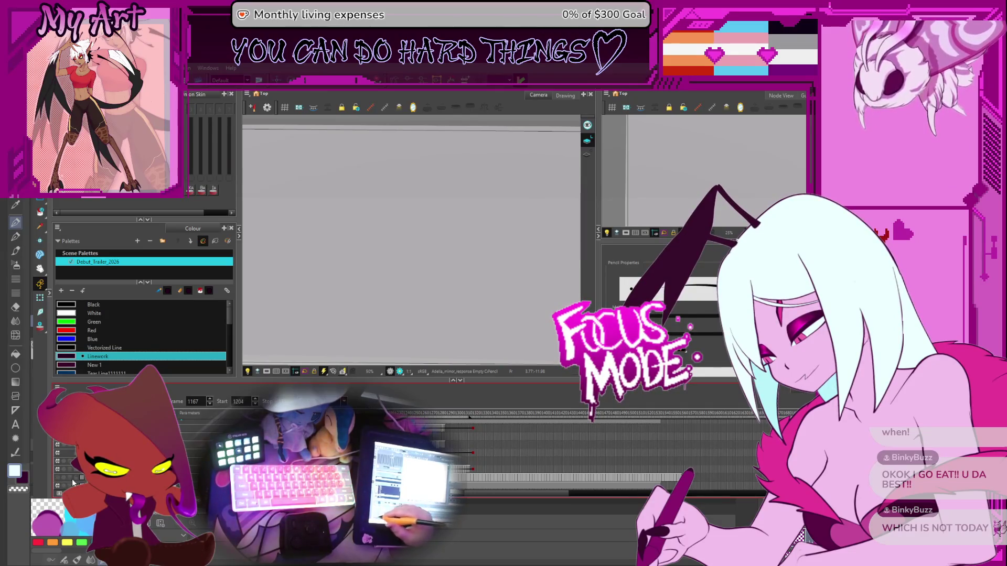
pyautogui.click(232, 430)
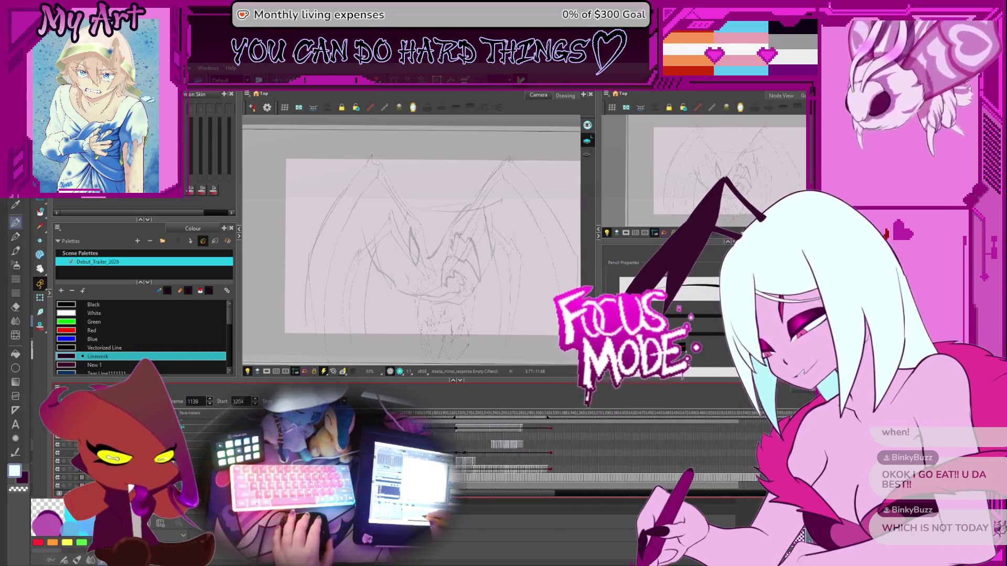
pyautogui.click(420, 430)
pyautogui.click(563, 476)
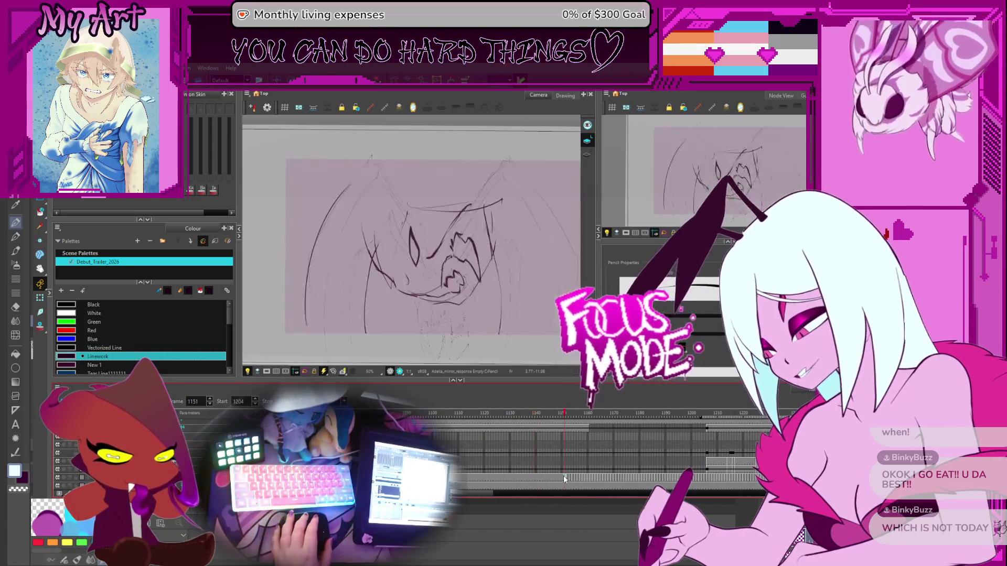
# - Delete the cell run up to frame 1151 to hide the ink, then scroll back toward frame 697
pyautogui.moveTo(565, 477); pyautogui.dragTo(451, 477)
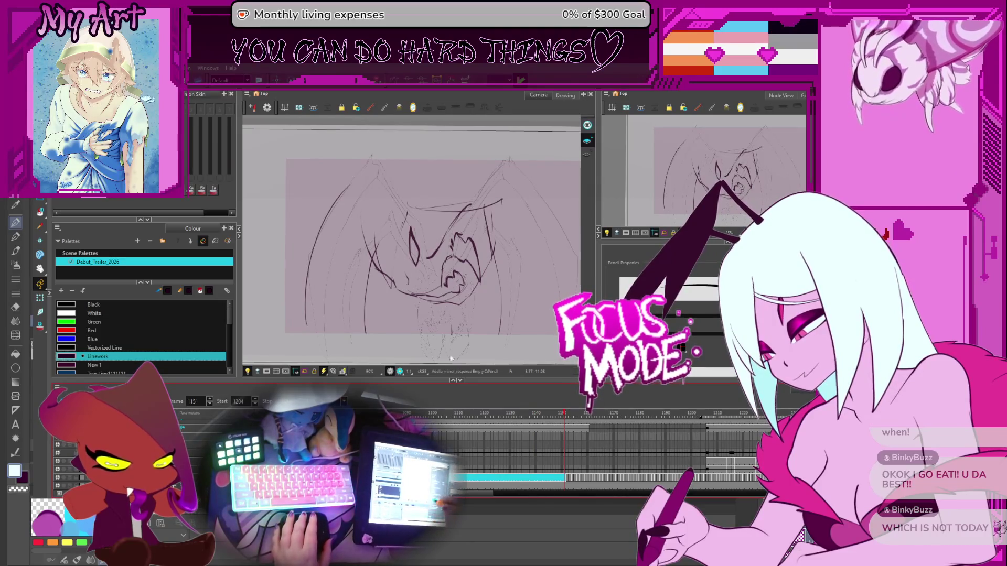
pyautogui.press('Delete')
pyautogui.scroll(-3, 518, 461)
pyautogui.hscroll(5, 530, 445)
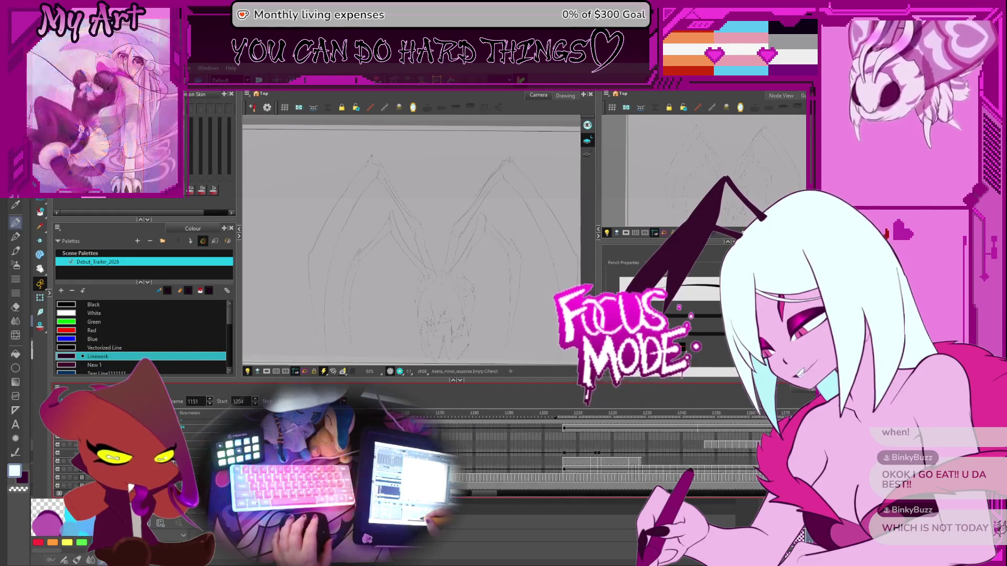
pyautogui.scroll(3, 603, 451)
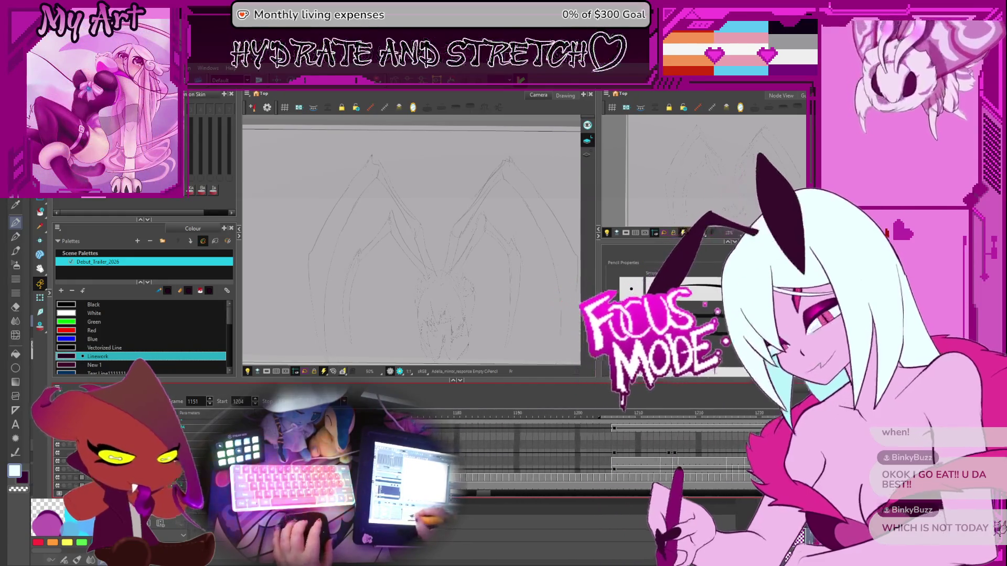
pyautogui.scroll(-3, 548, 471)
pyautogui.hscroll(-4, 548, 471)
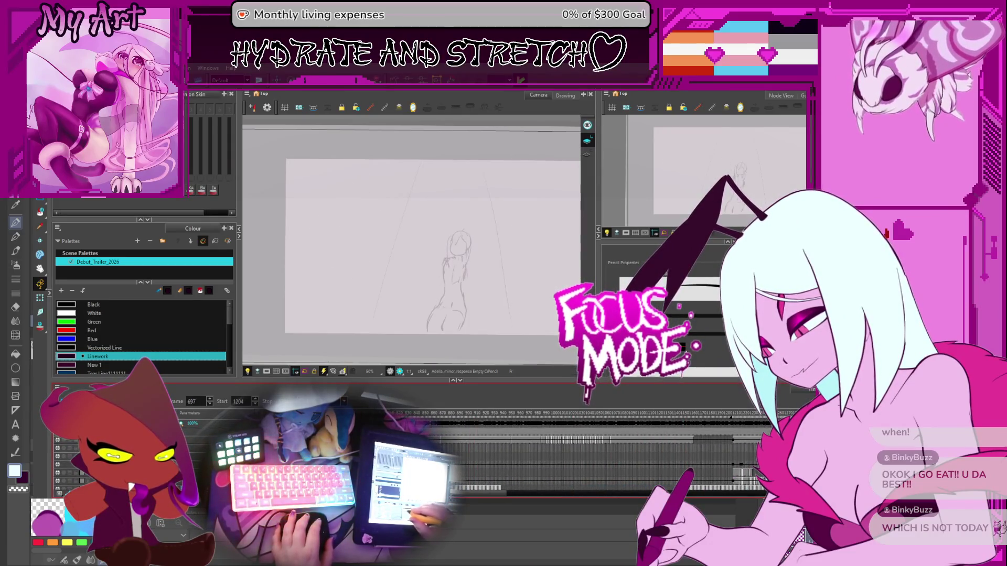
# - Go to frame 698, then select, extend and clear a cell range on the drawing layer
pyautogui.hscroll(-3, 494, 417)
pyautogui.click(545, 414)
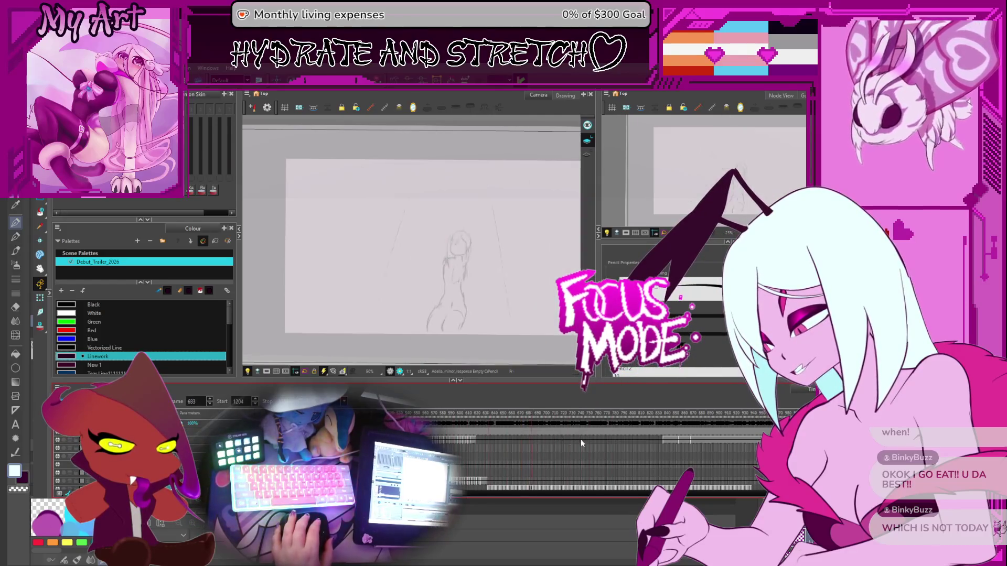
pyautogui.hscroll(4, 488, 451)
pyautogui.hscroll(5, 495, 457)
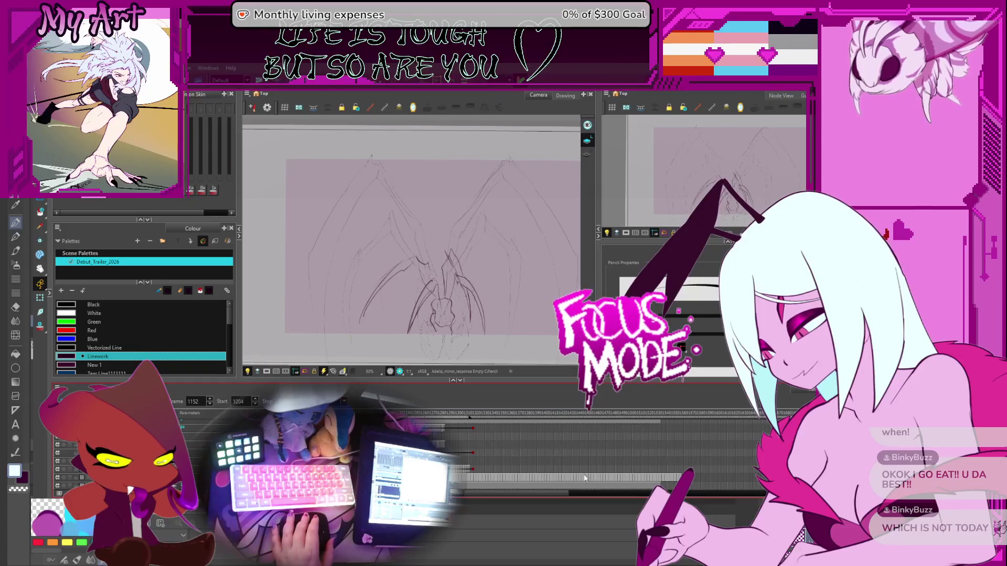
pyautogui.click(524, 477)
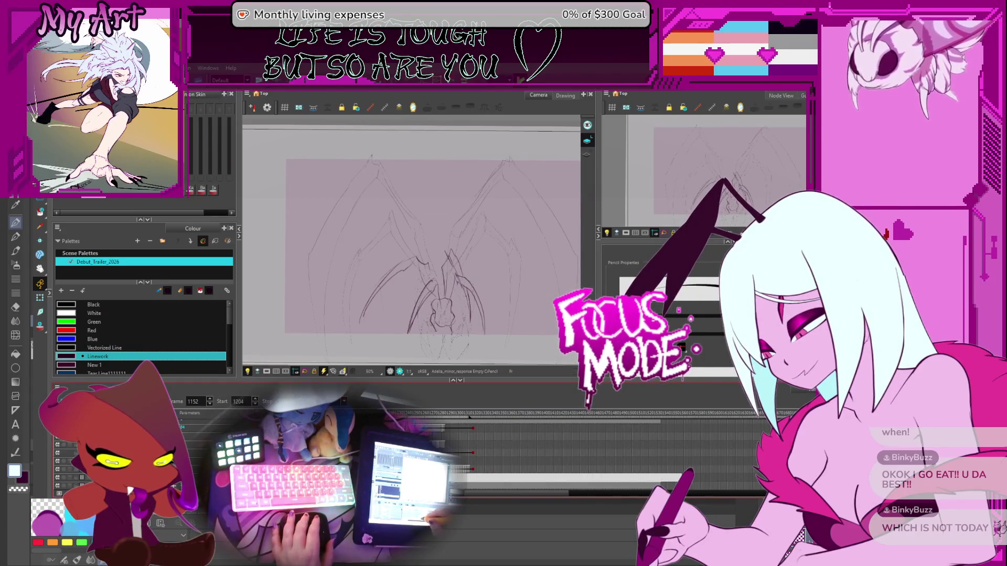
pyautogui.click(524, 477)
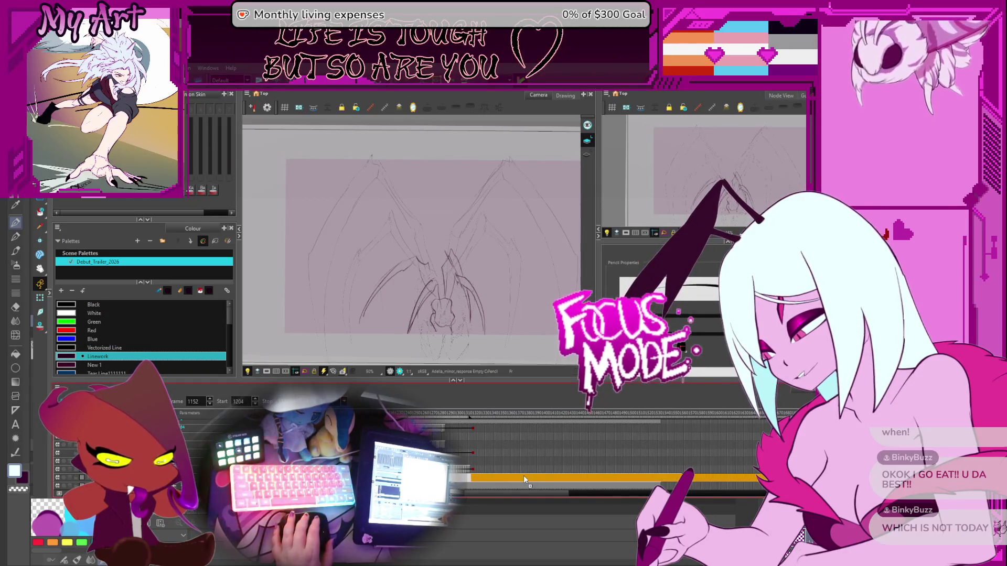
pyautogui.click(522, 476)
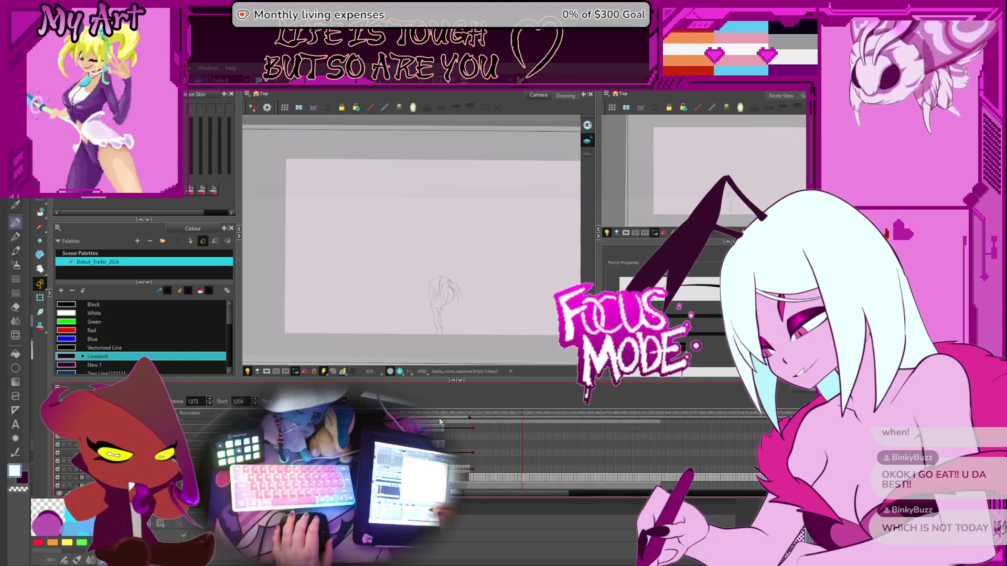
# - Jump to frame 1489, then back through the wing sketch at 1034, 1052 and 1063
pyautogui.click(622, 437)
pyautogui.moveTo(622, 437)
pyautogui.mouseDown()
pyautogui.moveTo(541, 438)
pyautogui.moveTo(654, 419)
pyautogui.mouseUp()
pyautogui.hscroll(-5, 581, 419)
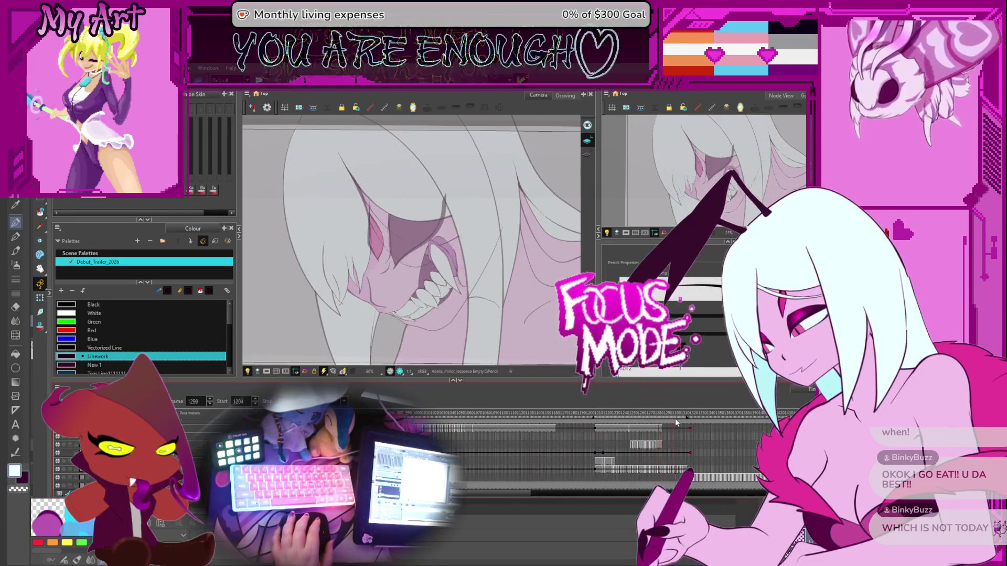
pyautogui.click(439, 437)
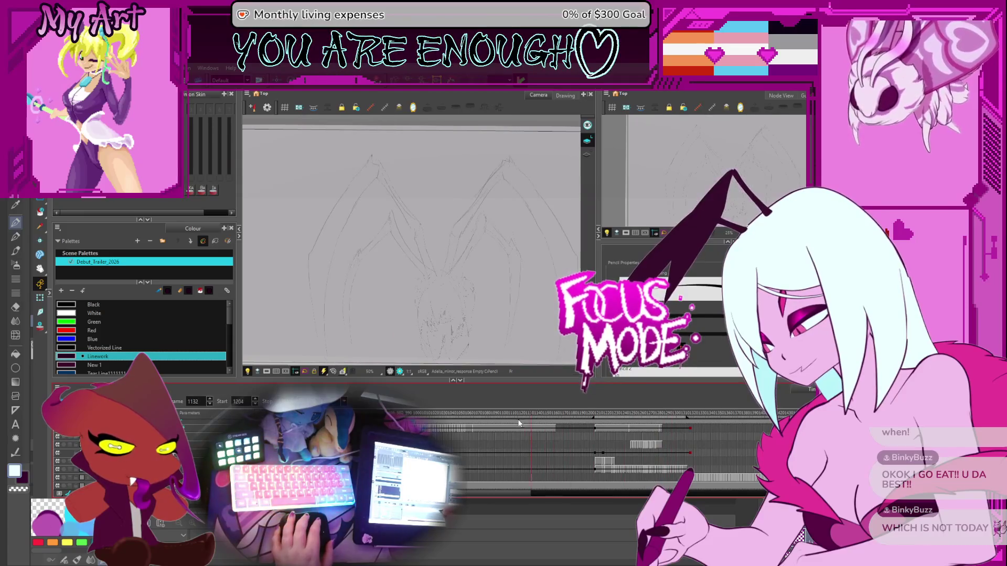
pyautogui.click(461, 429)
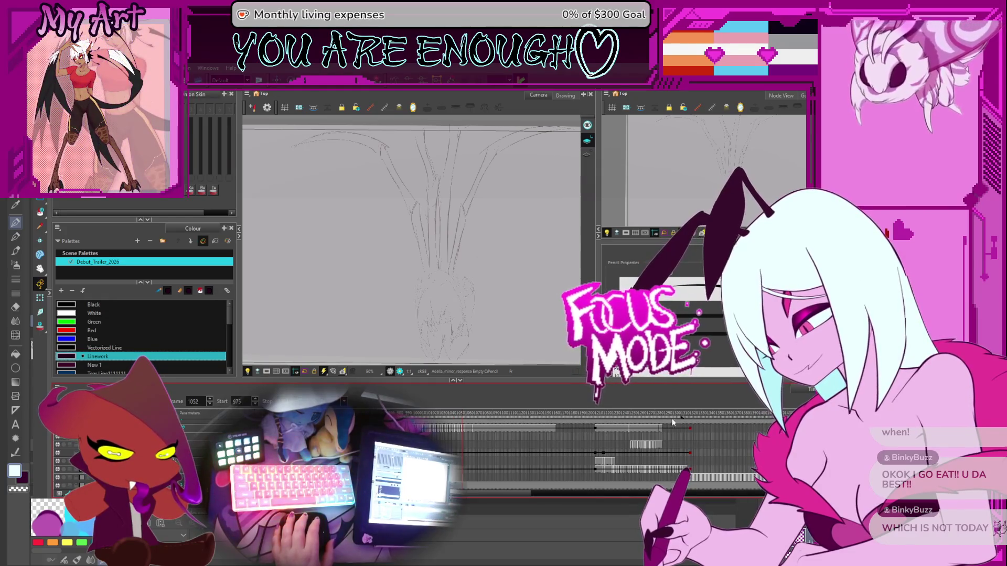
pyautogui.scroll(3, 483, 422)
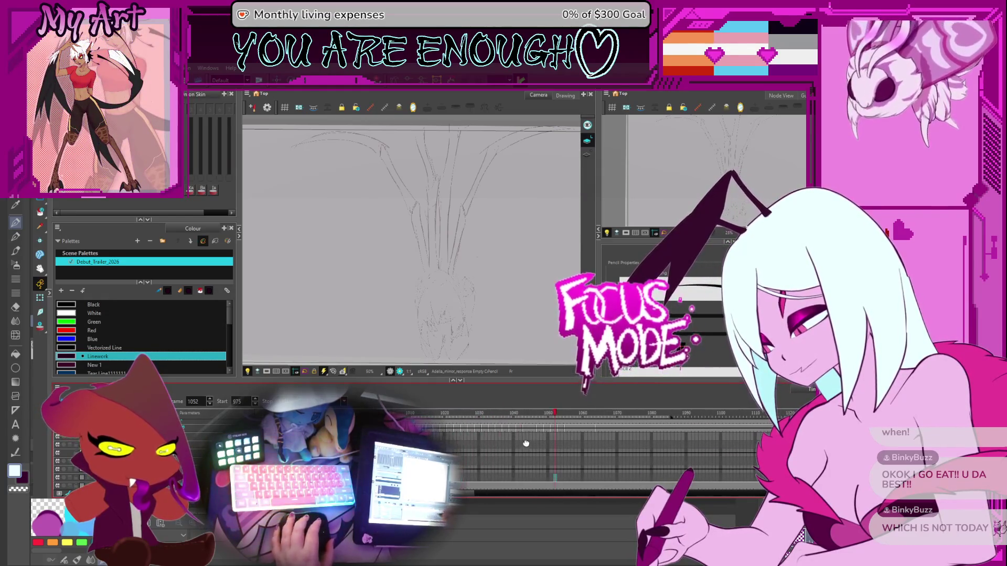
pyautogui.click(501, 422)
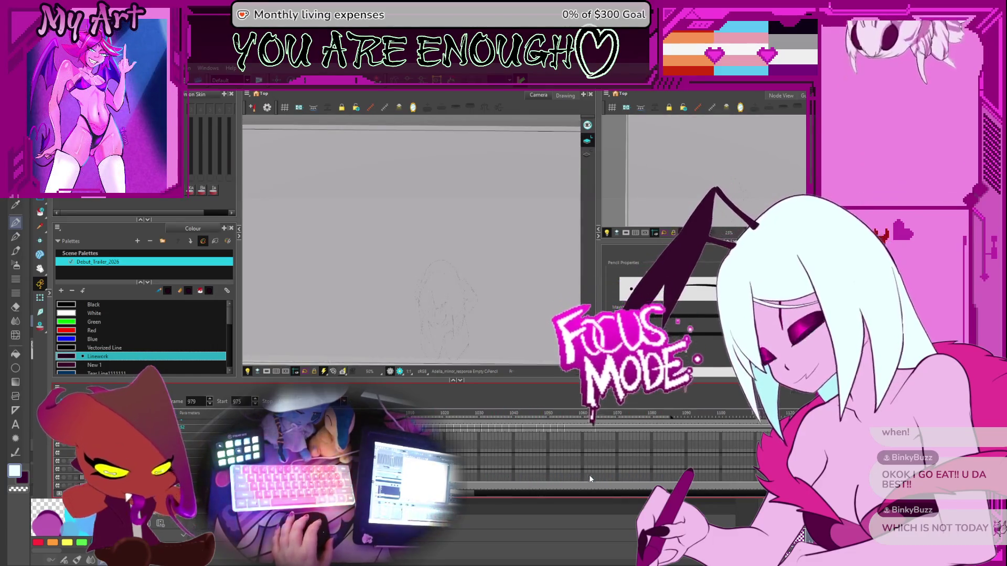
# - Jump to frame 1077, then step through frames 1060, 1055 and 1057 back to 1055
pyautogui.hscroll(2, 435, 423)
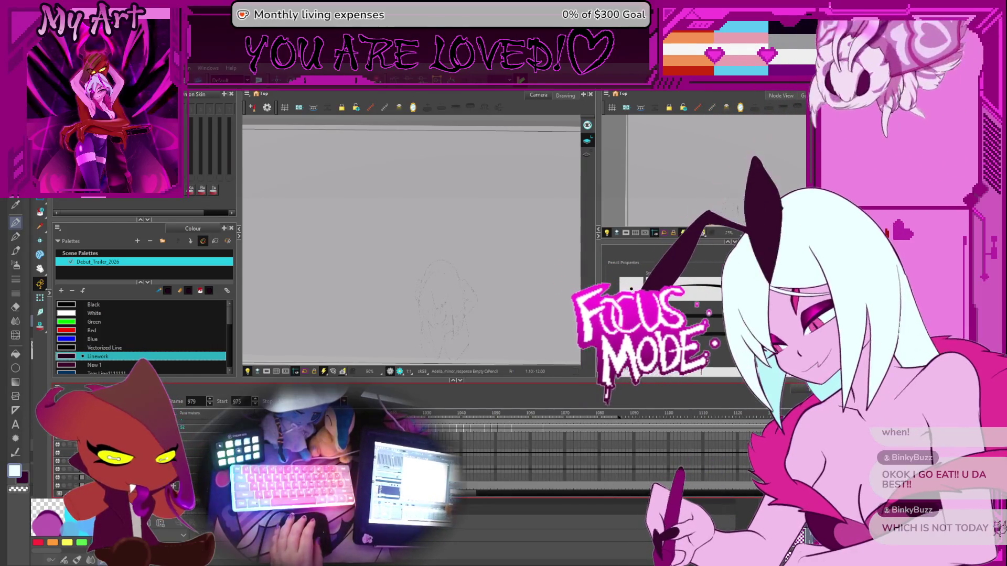
pyautogui.click(589, 414)
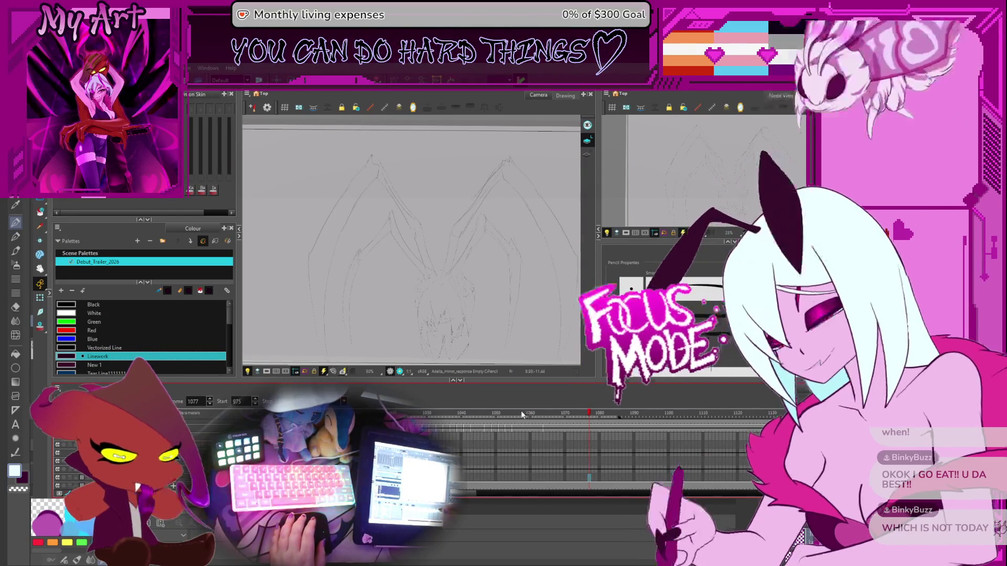
pyautogui.scroll(2, 521, 411)
pyautogui.click(533, 426)
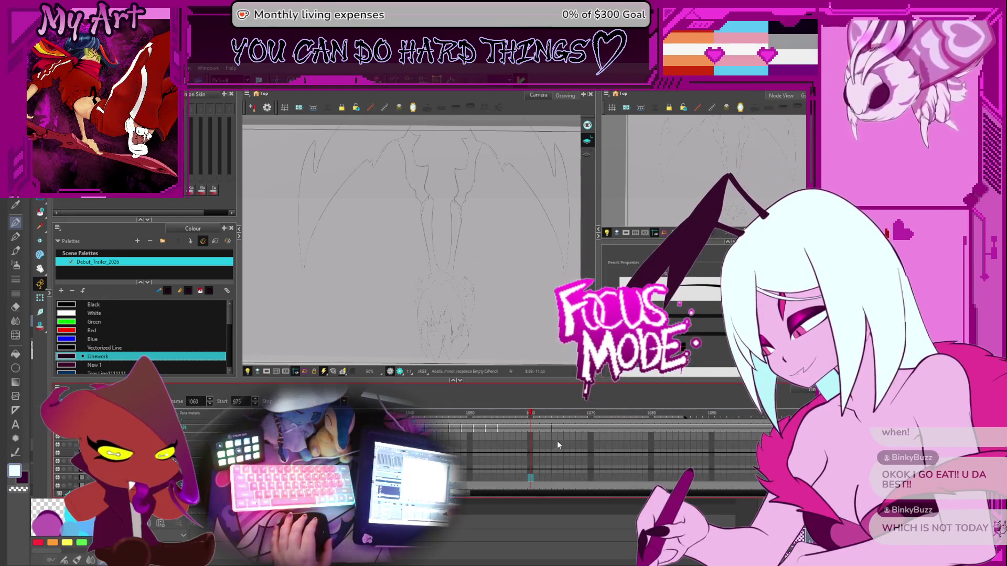
pyautogui.click(498, 441)
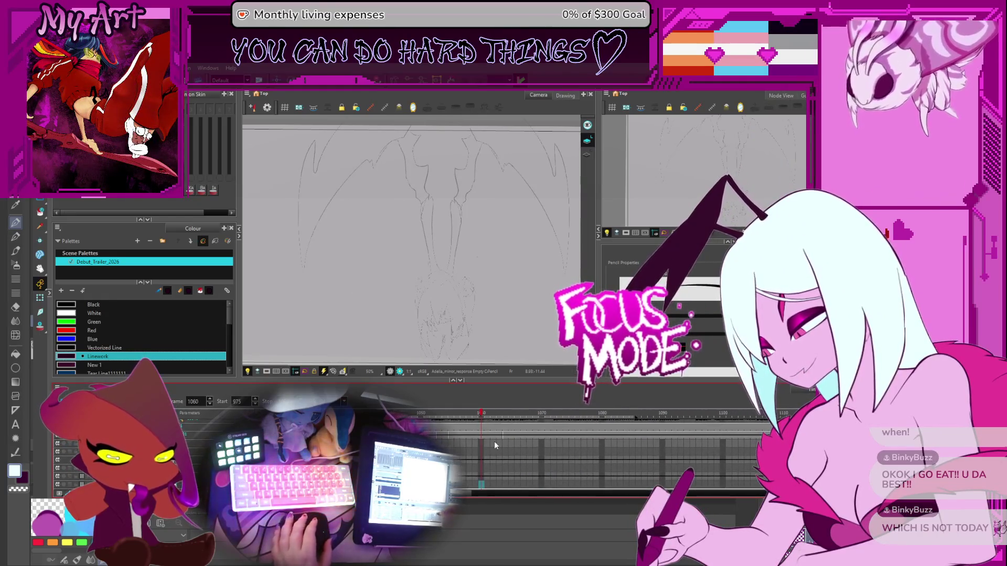
pyautogui.click(464, 460)
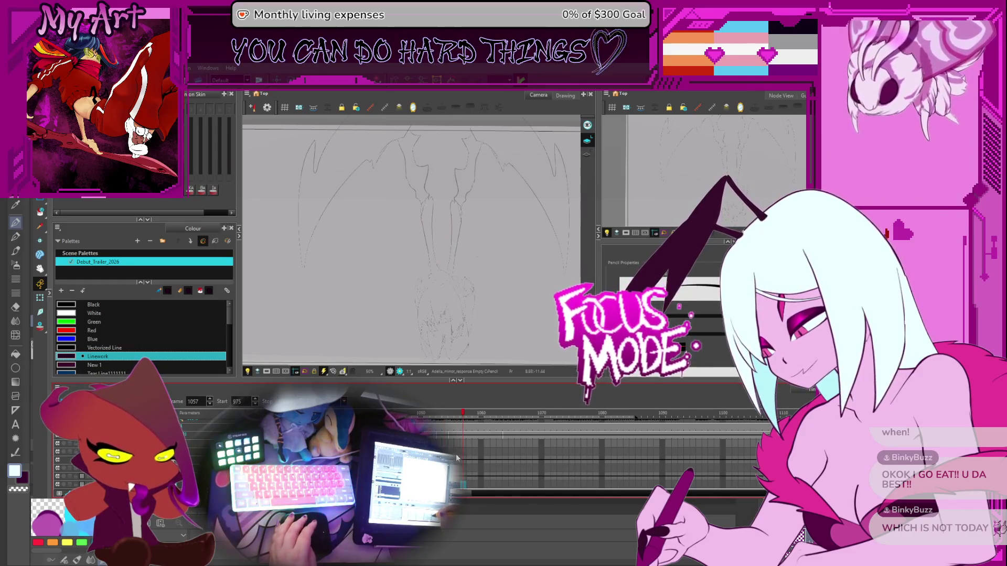
pyautogui.press(',')
pyautogui.press(',')
pyautogui.press(',')
pyautogui.press('.')
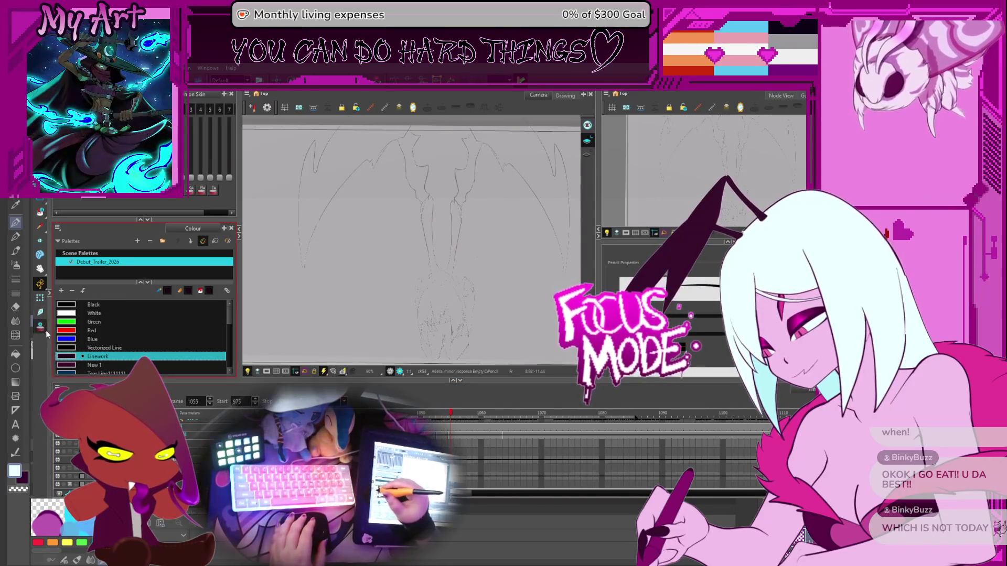
# - Select the red sketch at frame 1055, compare Sketch-100 and Sketch-101, and frame the left legs
pyautogui.click(451, 436)
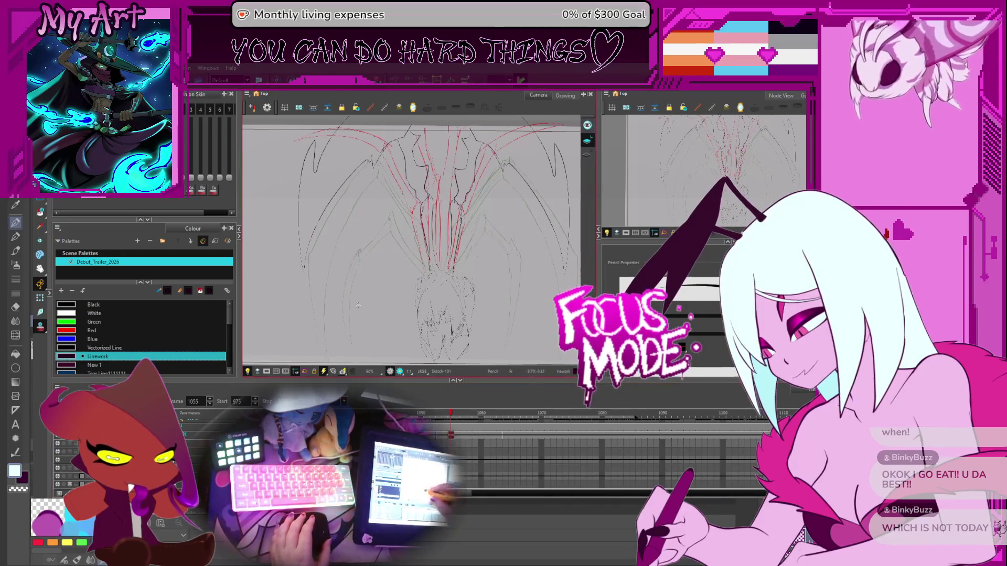
pyautogui.press(',')
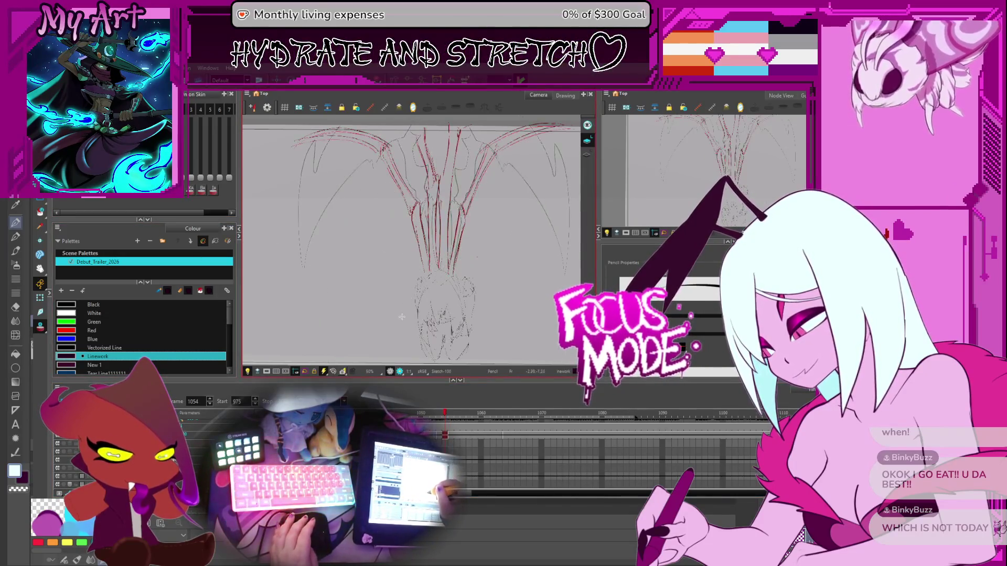
pyautogui.press('.')
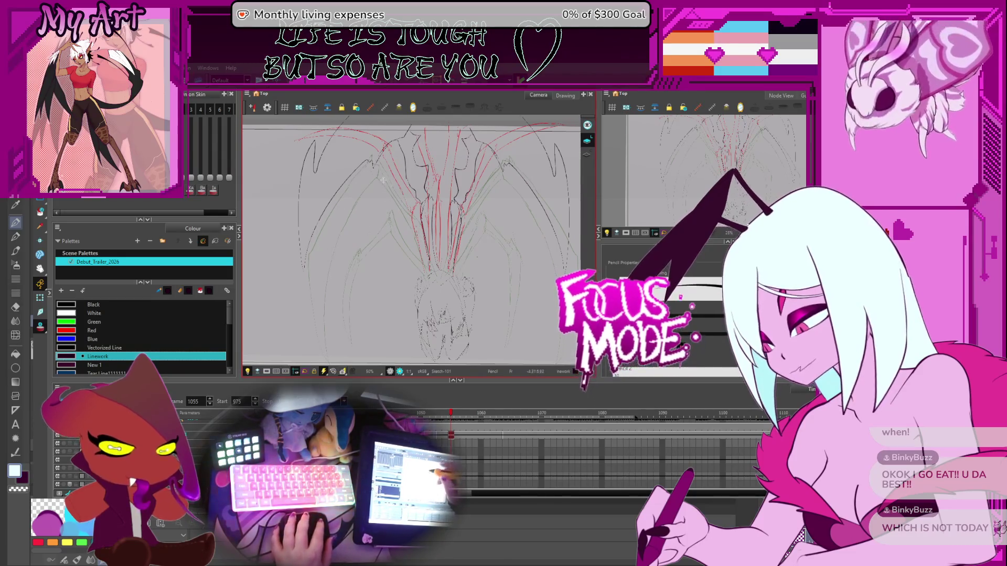
pyautogui.scroll(2, 383, 180)
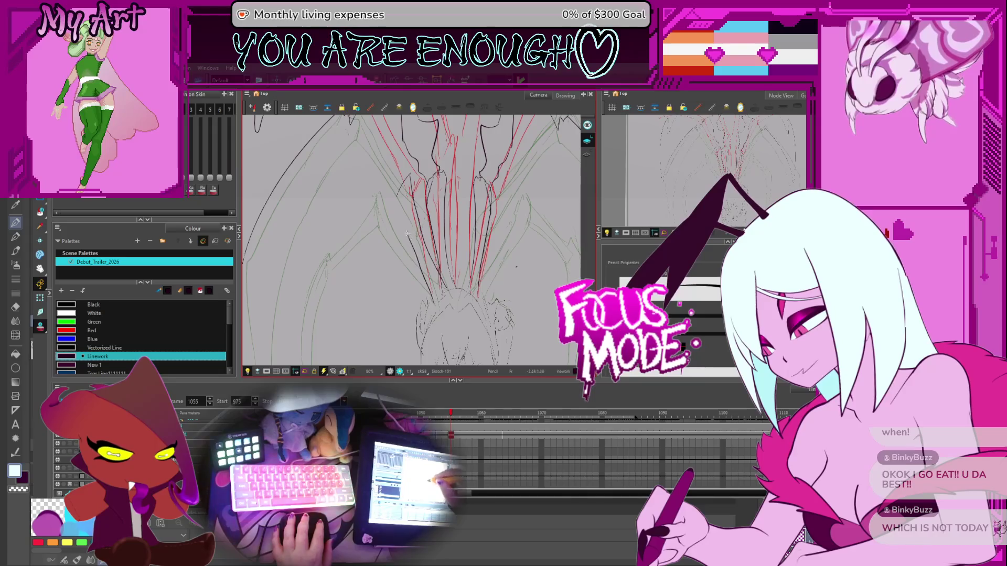
pyautogui.moveTo(434, 276)
pyautogui.mouseDown()
pyautogui.moveTo(392, 286)
pyautogui.moveTo(492, 312)
pyautogui.mouseUp()
pyautogui.press('2')
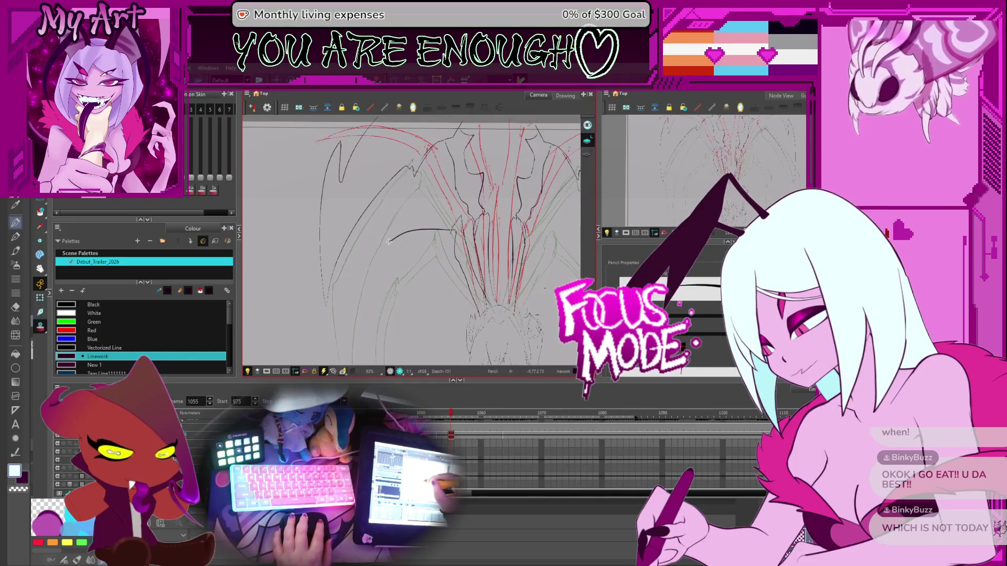
# - Extend the dark leg line left with an upward curve, then view the whole frame
pyautogui.moveTo(400, 231)
pyautogui.mouseDown()
pyautogui.moveTo(383, 235)
pyautogui.moveTo(387, 221)
pyautogui.mouseUp()
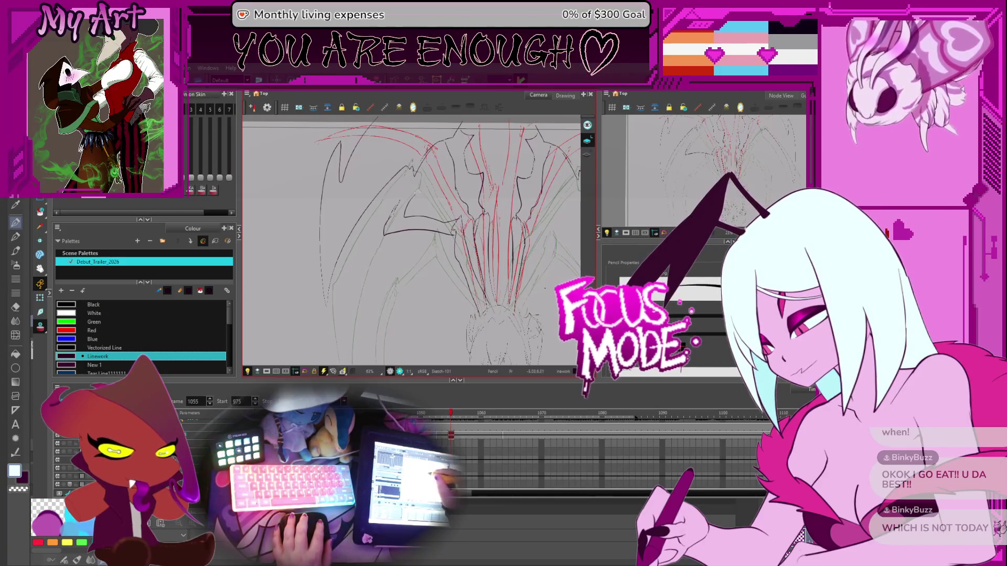
pyautogui.moveTo(399, 207); pyautogui.dragTo(417, 176)
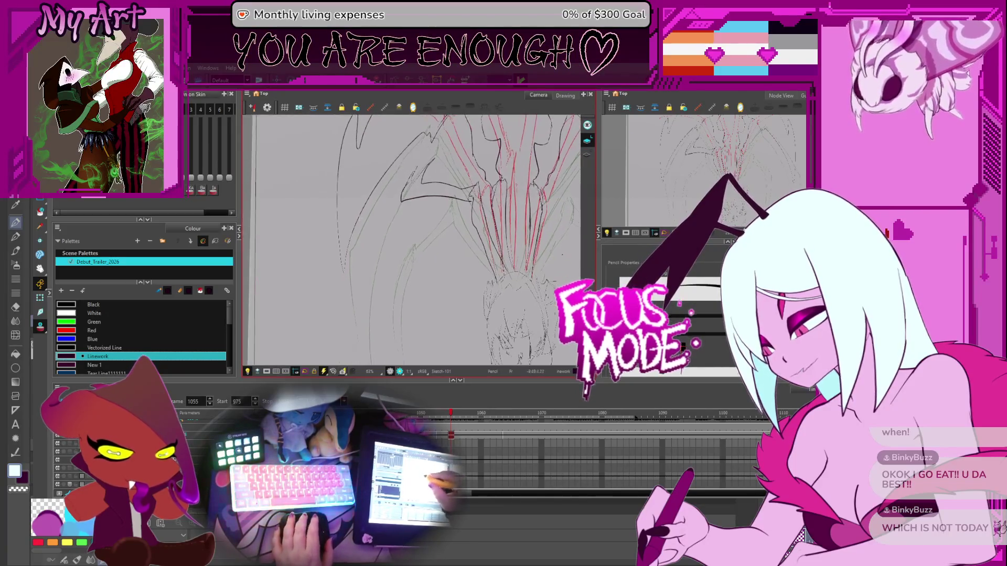
pyautogui.moveTo(388, 228); pyautogui.dragTo(396, 253)
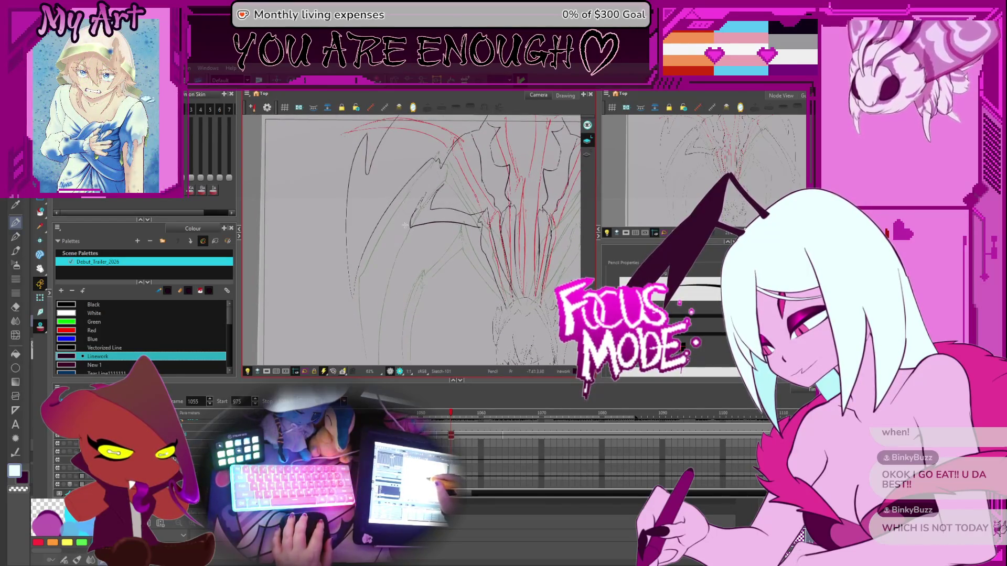
pyautogui.press('2')
pyautogui.press('2')
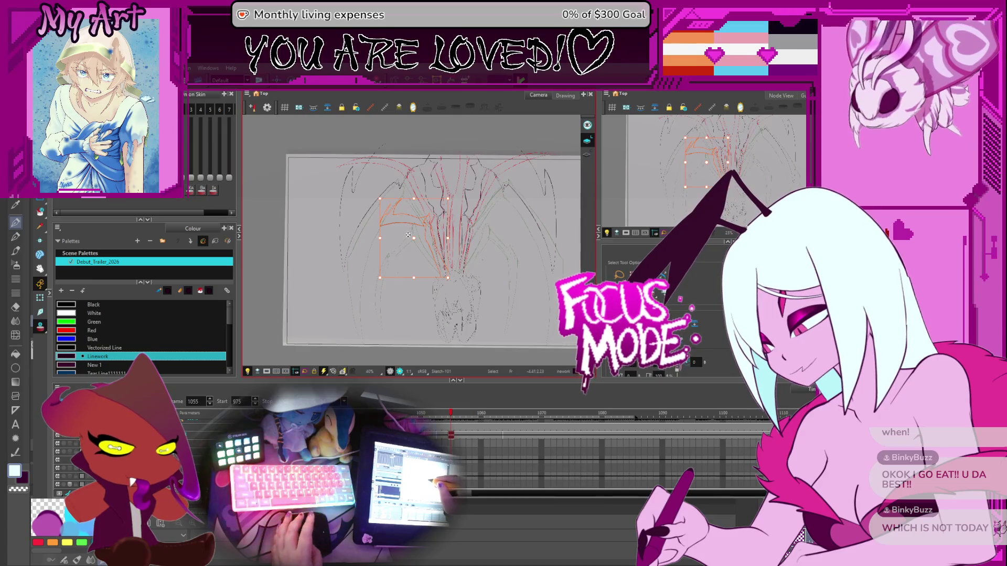
# - Shift the selected red leg sketch strokes up and to the right
pyautogui.press('1')
pyautogui.press('1')
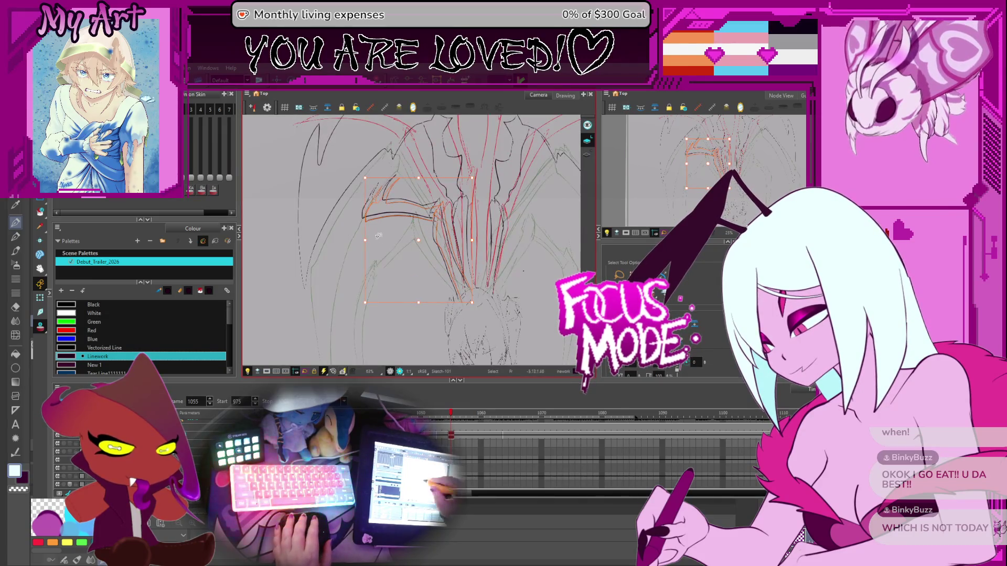
pyautogui.moveTo(408, 241)
pyautogui.mouseDown()
pyautogui.moveTo(453, 209)
pyautogui.moveTo(479, 208)
pyautogui.mouseUp()
pyautogui.press('2')
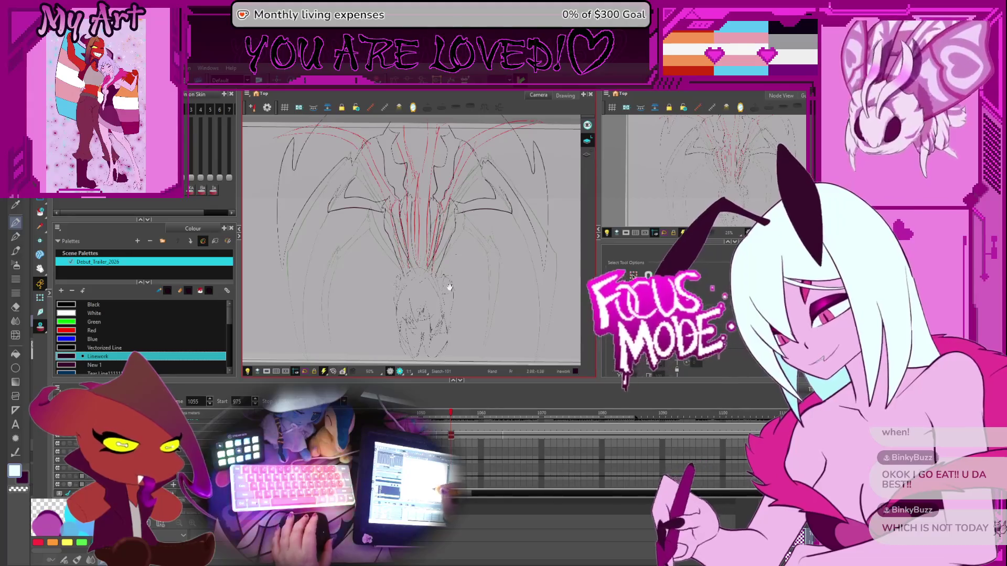
pyautogui.moveTo(455, 294); pyautogui.dragTo(512, 262)
# - Step between neighbouring frames to compare drawings, landing on frame 1057
pyautogui.scroll(2, 505, 279)
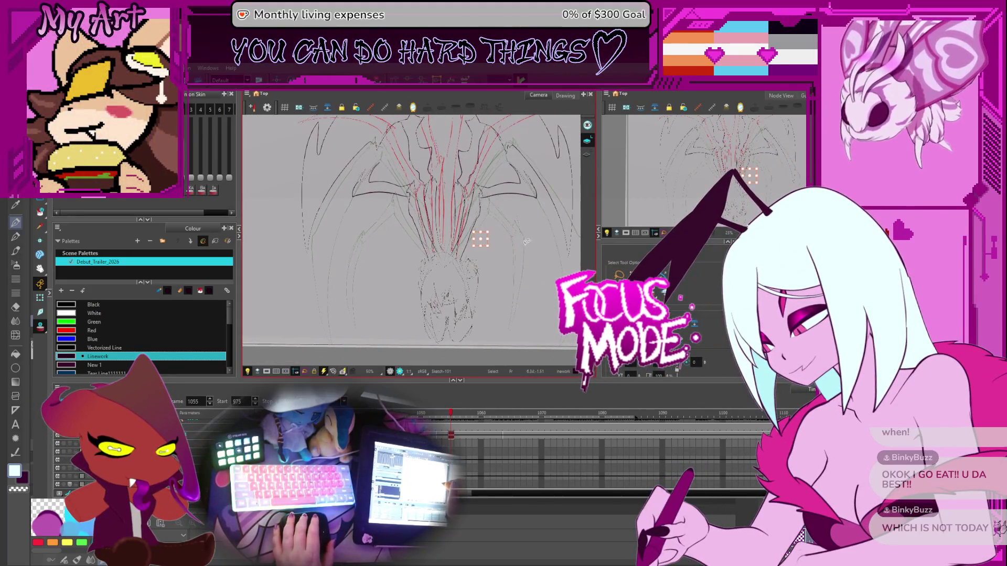
pyautogui.scroll(-1, 526, 242)
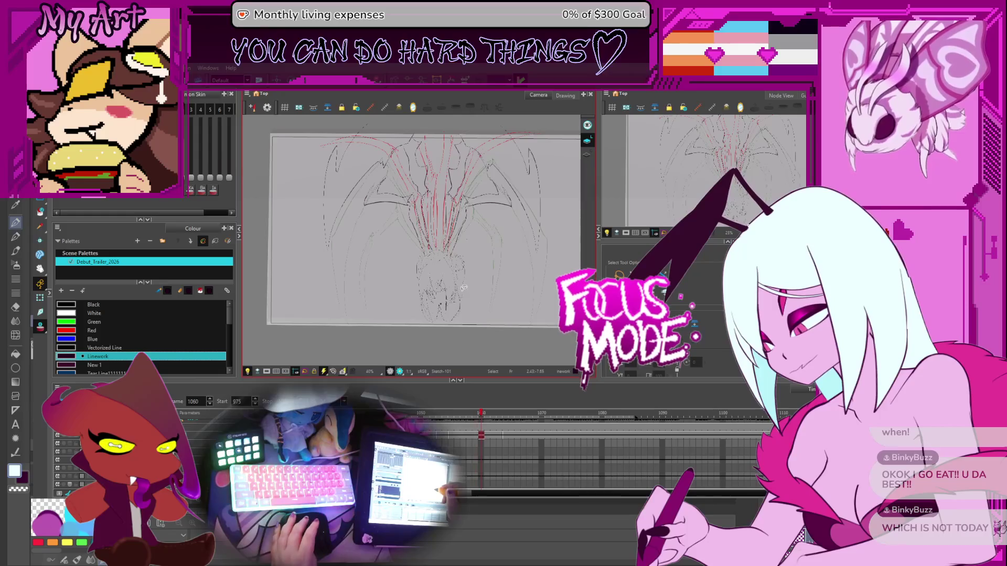
pyautogui.press(',')
pyautogui.press(',')
pyautogui.press('.')
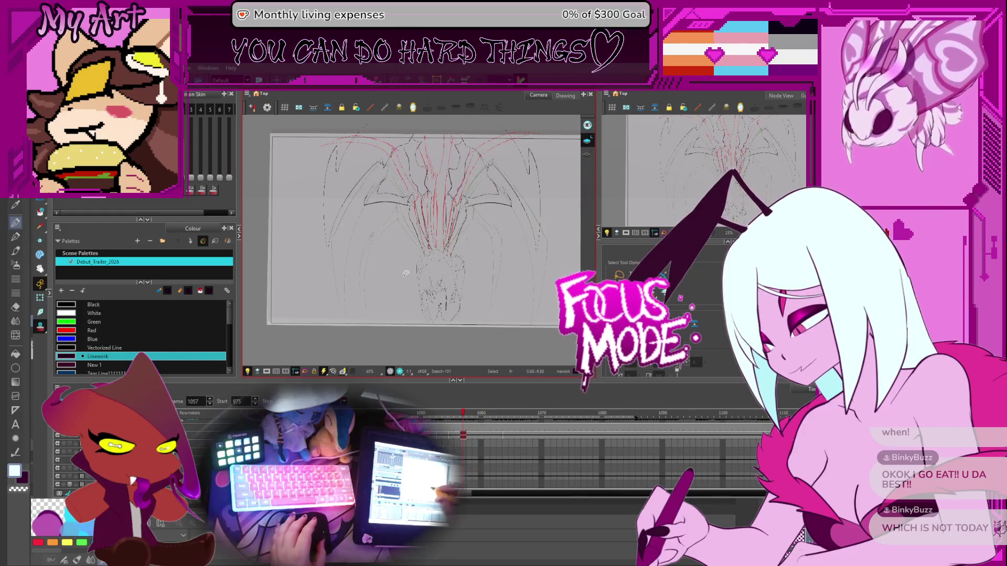
pyautogui.moveTo(401, 295); pyautogui.dragTo(416, 295)
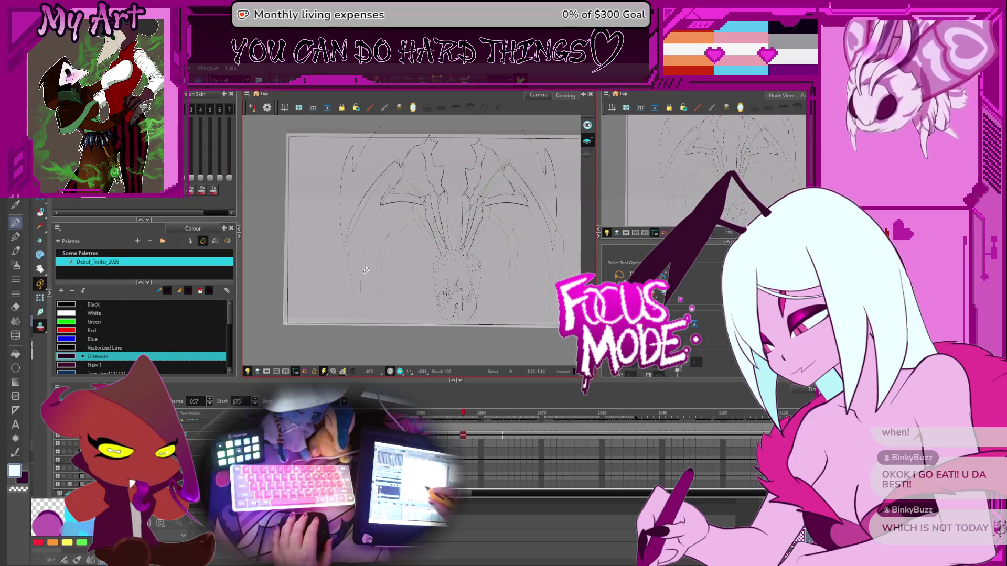
# - Switch to the Pencil tool and zoom the Timeline in and out
pyautogui.hotkey('alt', 'x')
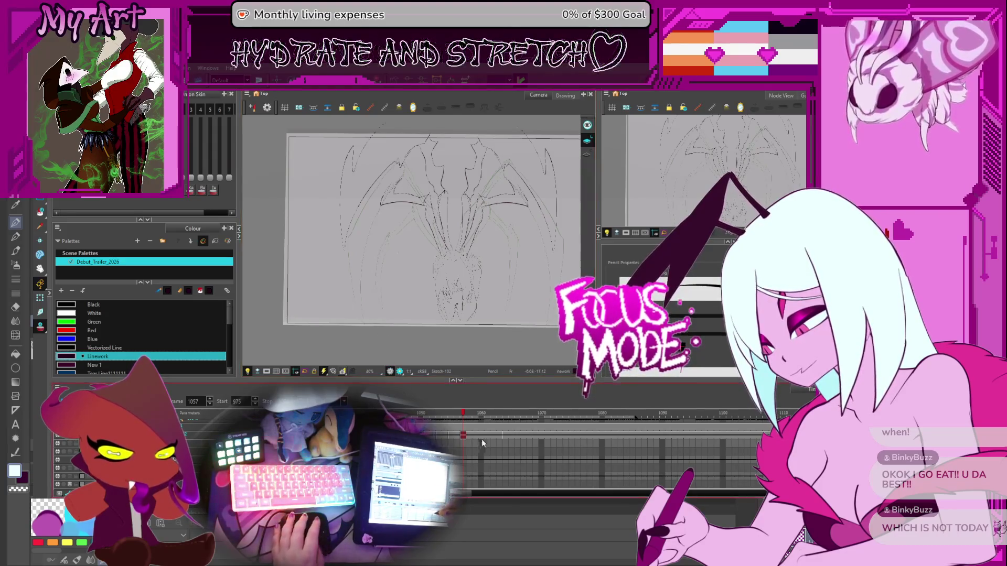
pyautogui.scroll(2, 502, 439)
pyautogui.scroll(3, 505, 432)
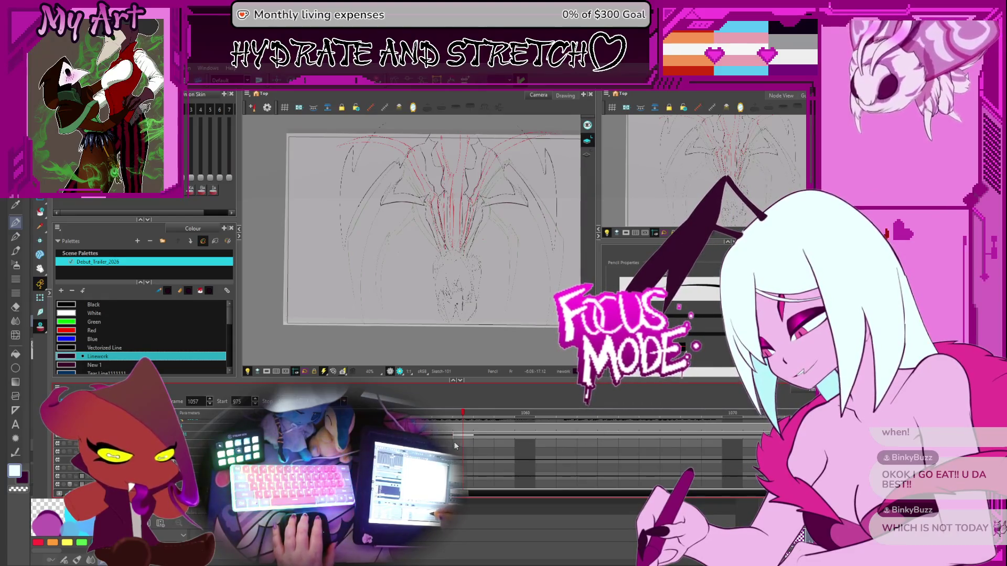
pyautogui.scroll(-5, 455, 445)
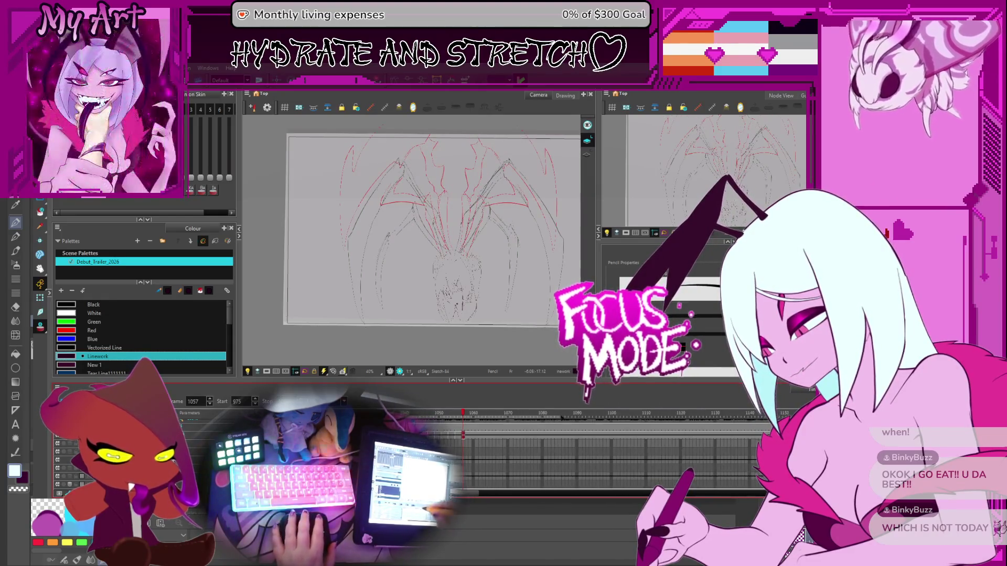
pyautogui.scroll(-3, 471, 446)
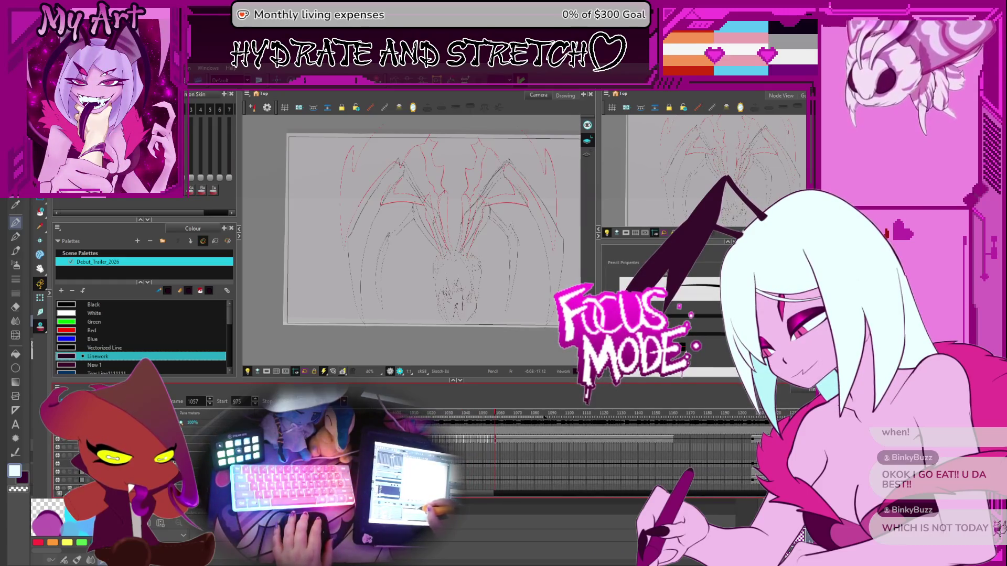
pyautogui.scroll(4, 530, 436)
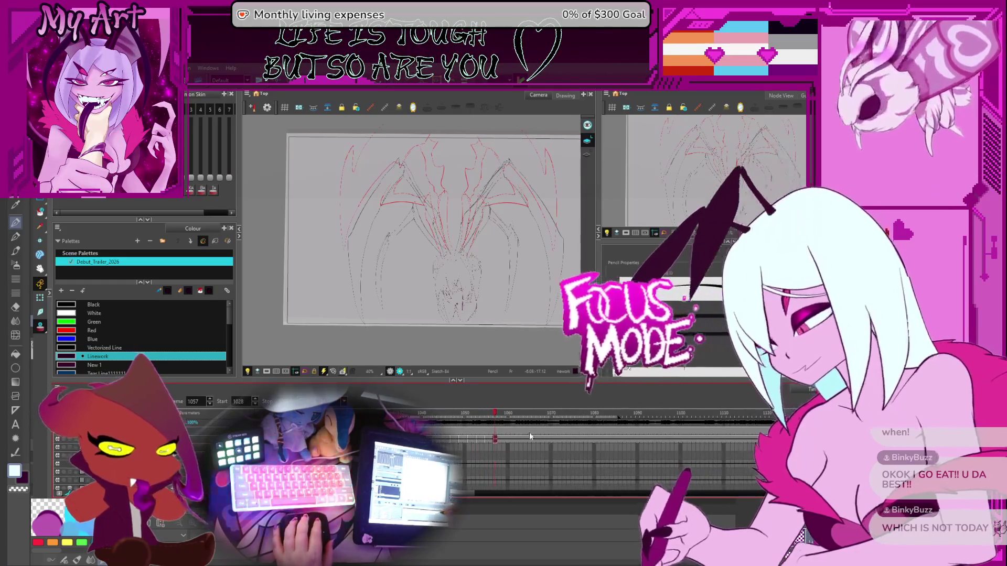
pyautogui.scroll(2, 529, 437)
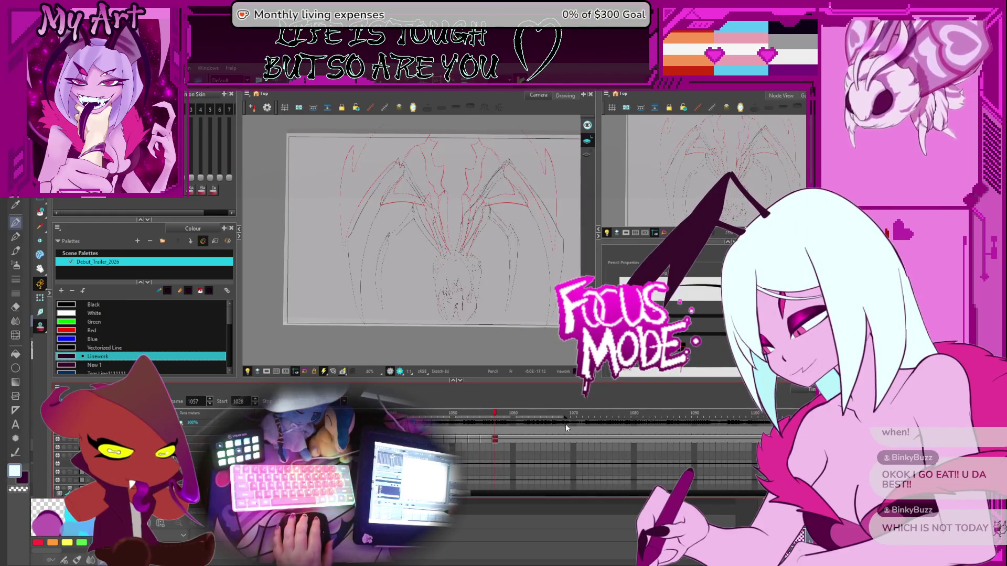
pyautogui.scroll(-3, 436, 287)
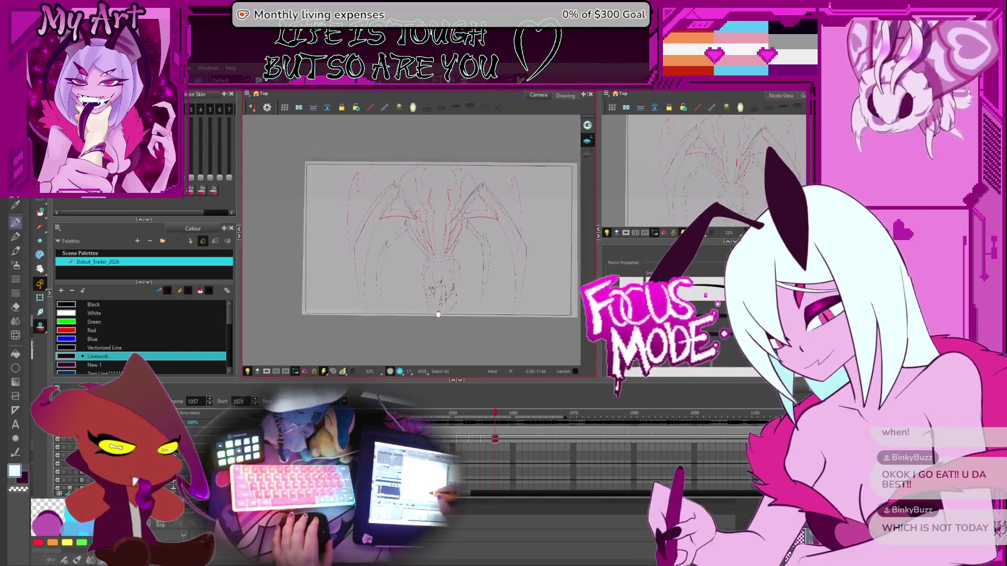
pyautogui.scroll(1, 436, 287)
# - Step through the frames, jump to an earlier frame and play the animation
pyautogui.press(',')
pyautogui.press(',')
pyautogui.press(',')
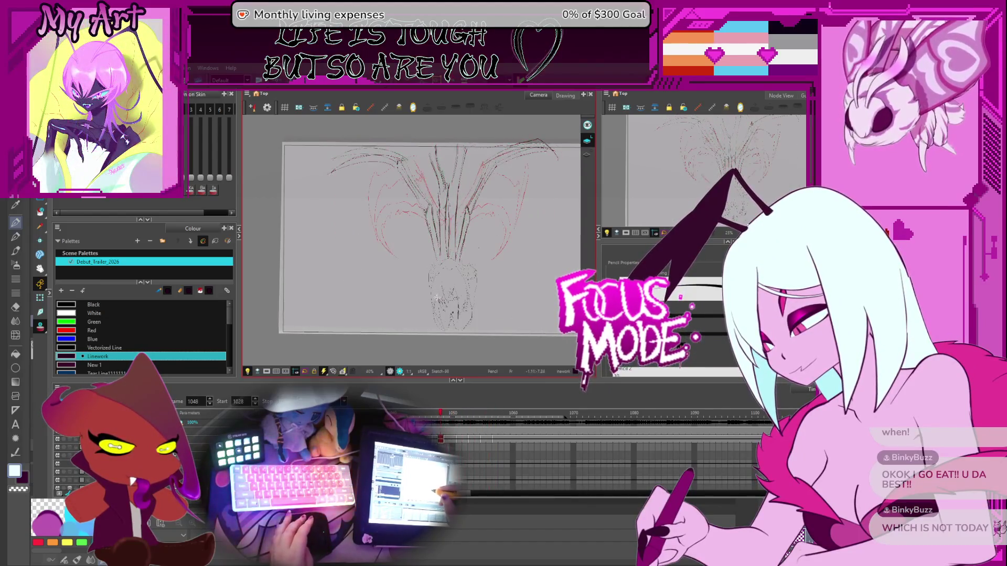
pyautogui.press('.')
pyautogui.press('.')
pyautogui.press('.')
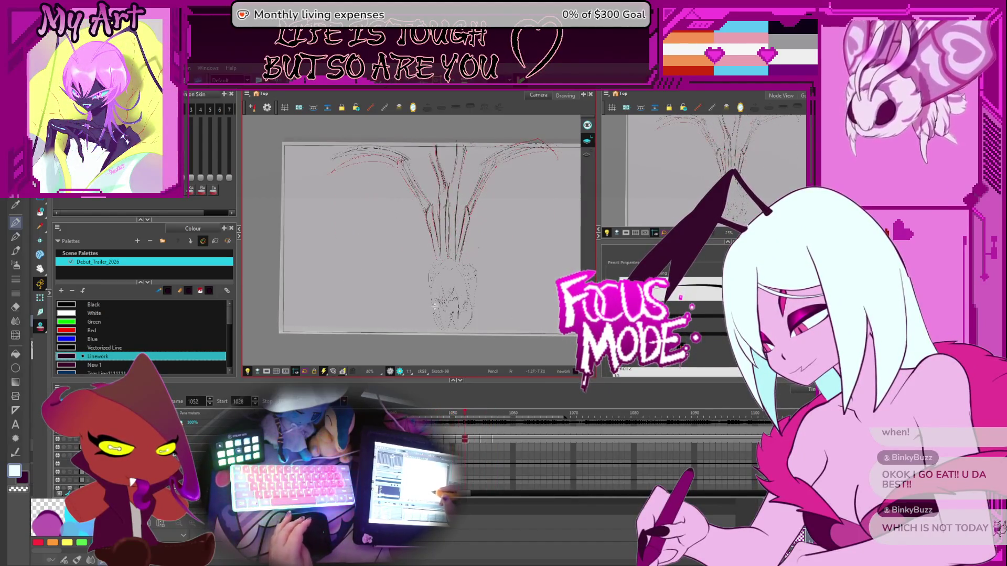
pyautogui.press('.')
pyautogui.press('.')
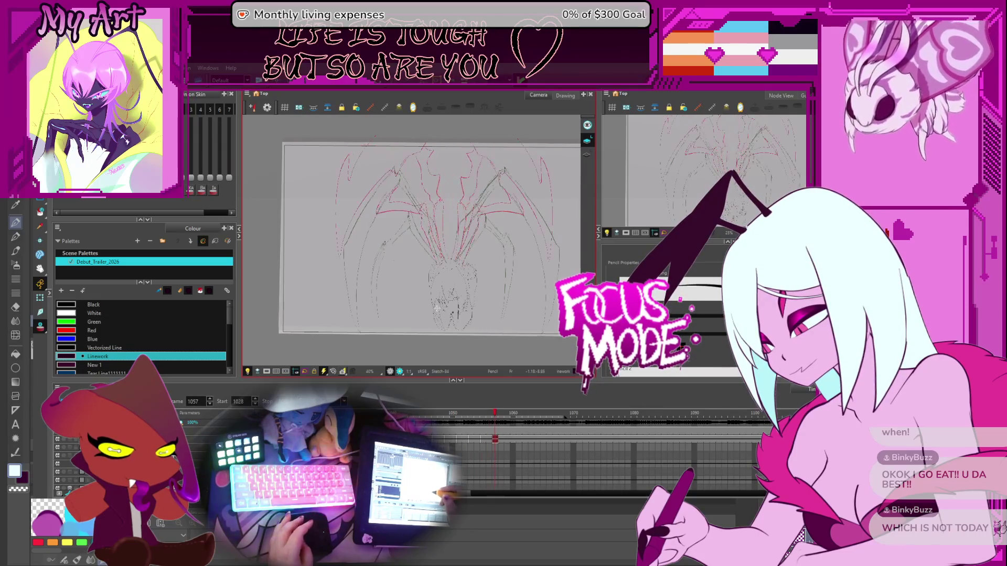
pyautogui.click(399, 413)
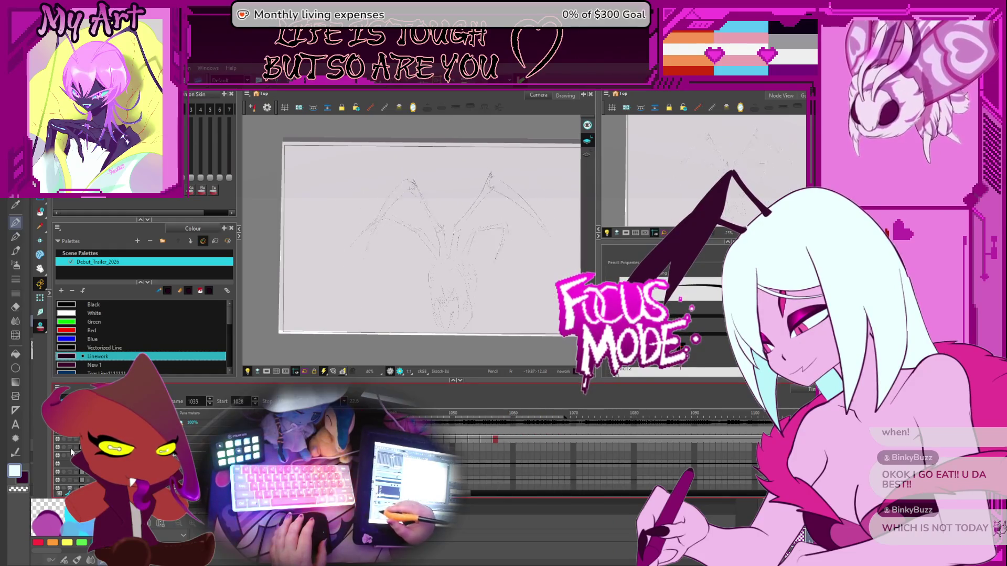
pyautogui.press('Return')
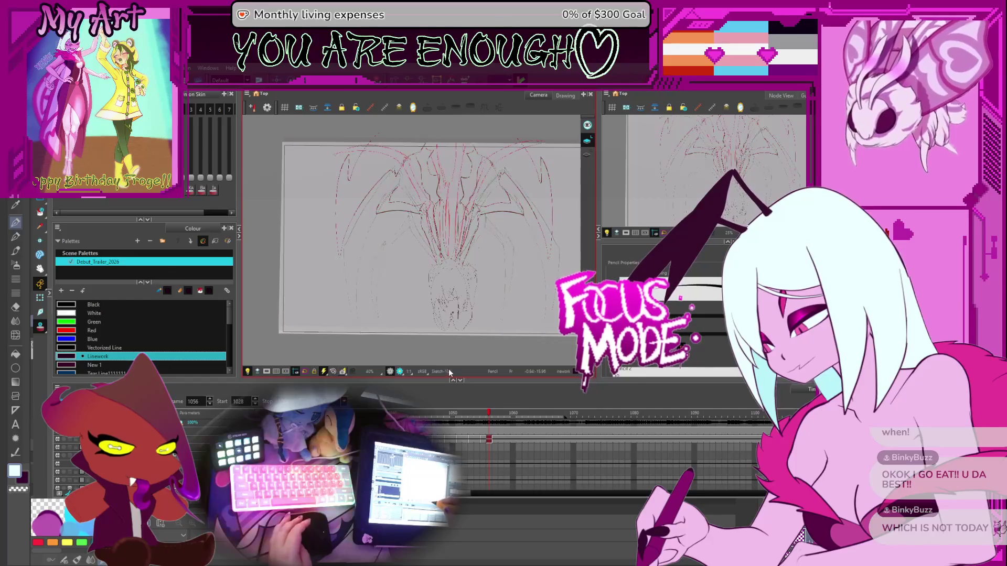
# - Return to frame 1055, box-select the left red leg strokes, then deselect them
pyautogui.scroll(2, 486, 442)
pyautogui.press(',')
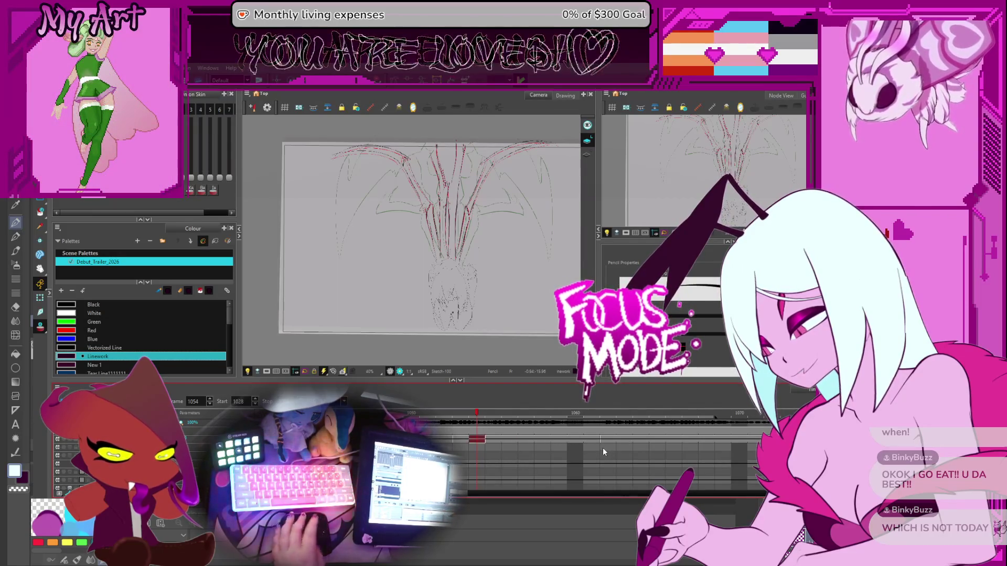
pyautogui.press('.')
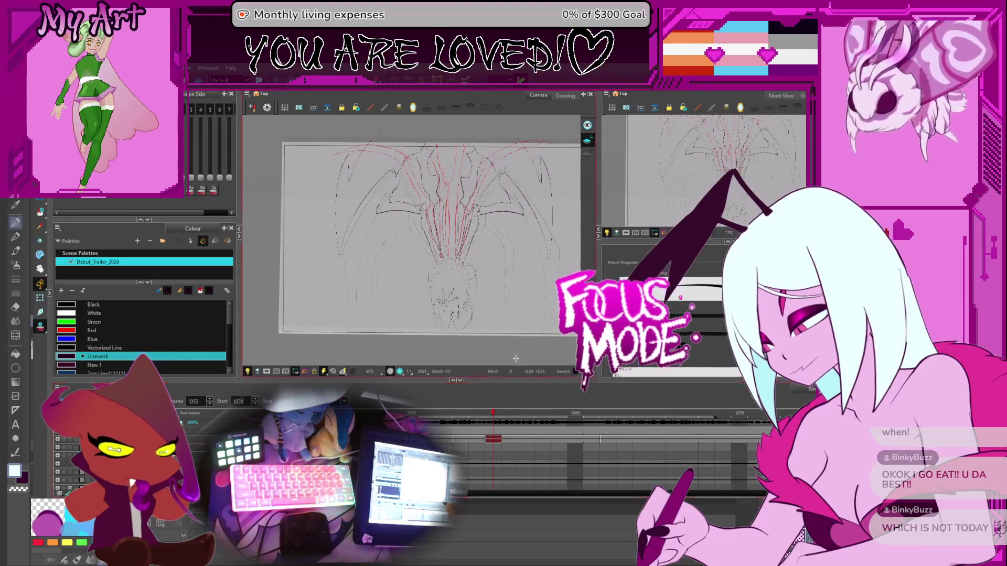
pyautogui.hotkey('alt', 's')
pyautogui.moveTo(325, 251)
pyautogui.mouseDown()
pyautogui.moveTo(367, 157)
pyautogui.moveTo(405, 127)
pyautogui.moveTo(404, 163)
pyautogui.moveTo(432, 166)
pyautogui.moveTo(436, 158)
pyautogui.moveTo(447, 168)
pyautogui.mouseUp()
pyautogui.click(413, 194)
pyautogui.moveTo(486, 202)
pyautogui.mouseDown()
pyautogui.moveTo(467, 186)
pyautogui.moveTo(487, 159)
pyautogui.mouseUp()
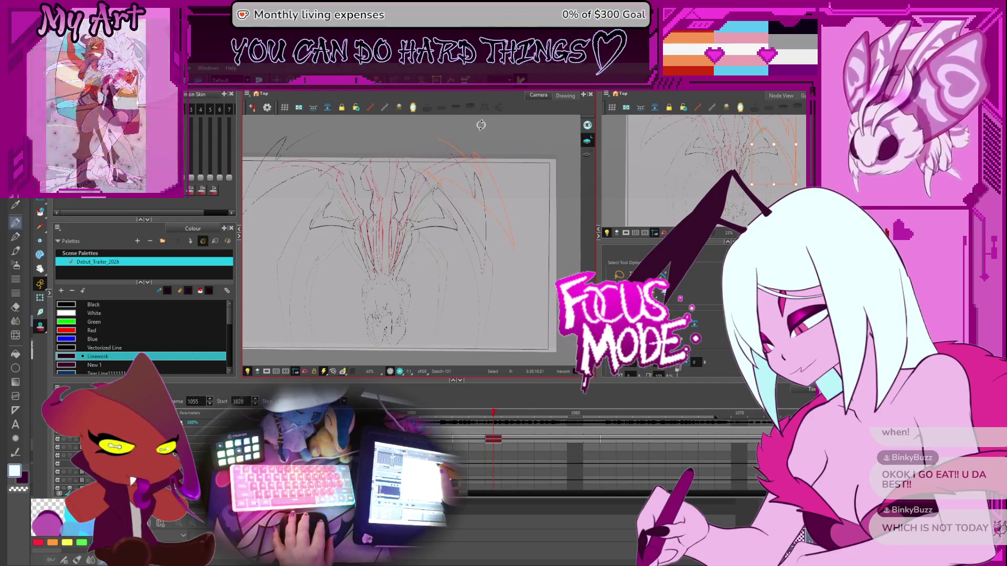
# - Recentre the spider, then step back and forward to frame 1057
pyautogui.moveTo(333, 291); pyautogui.dragTo(380, 260)
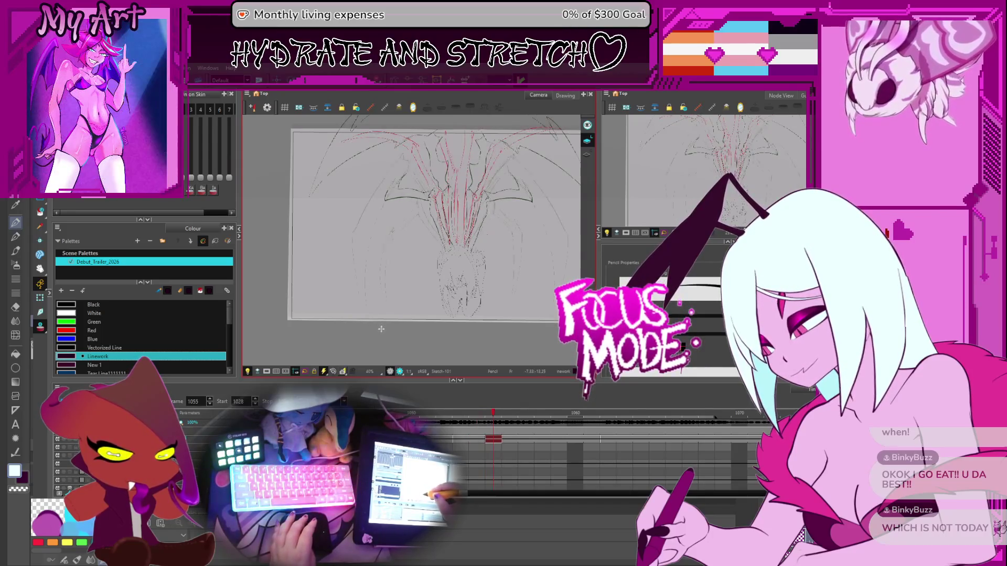
pyautogui.press(',')
pyautogui.press(',')
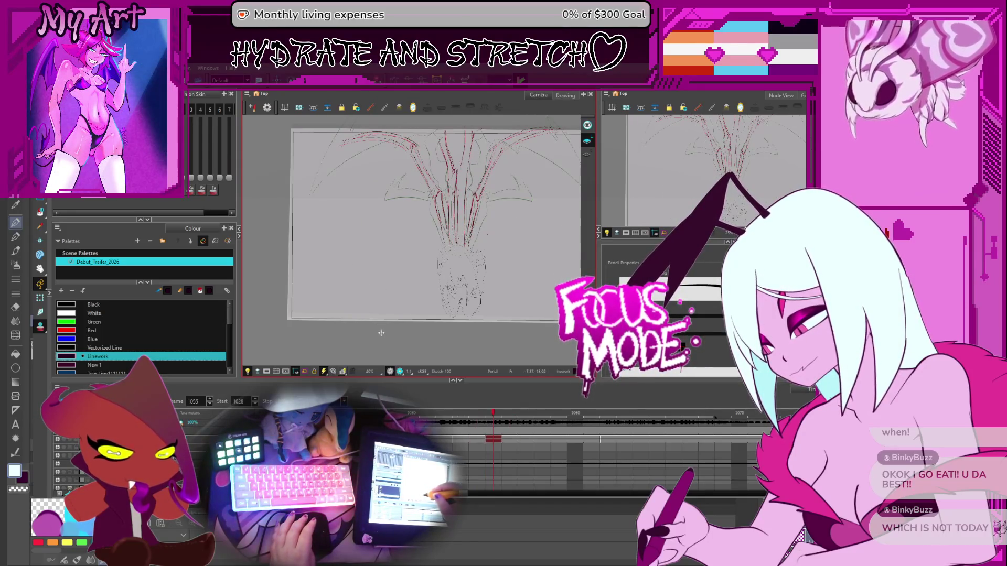
pyautogui.press('.')
pyautogui.press('.')
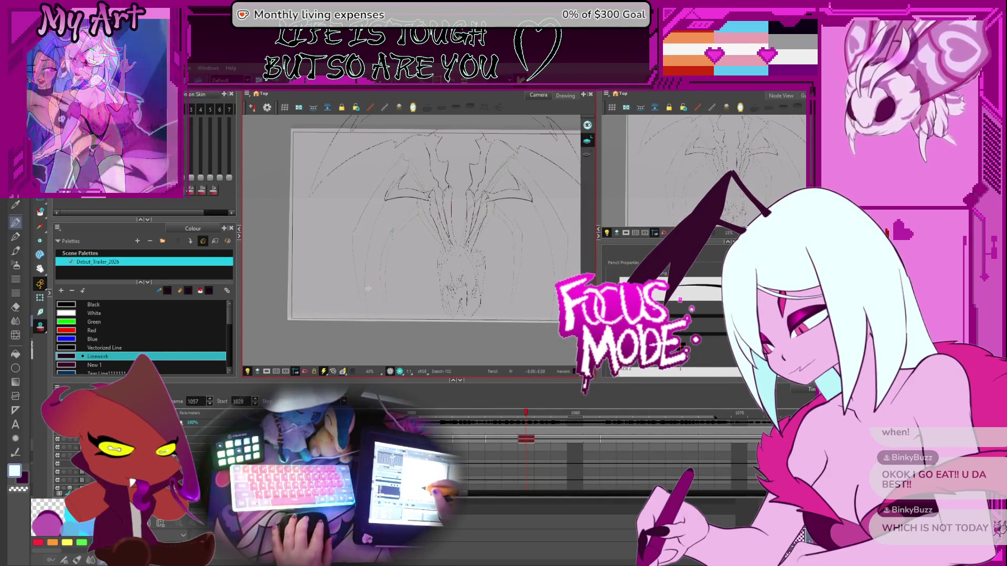
# - On frame 1055, lower onion skinning and draw a short stroke left of the wing
pyautogui.press('2')
pyautogui.press('1')
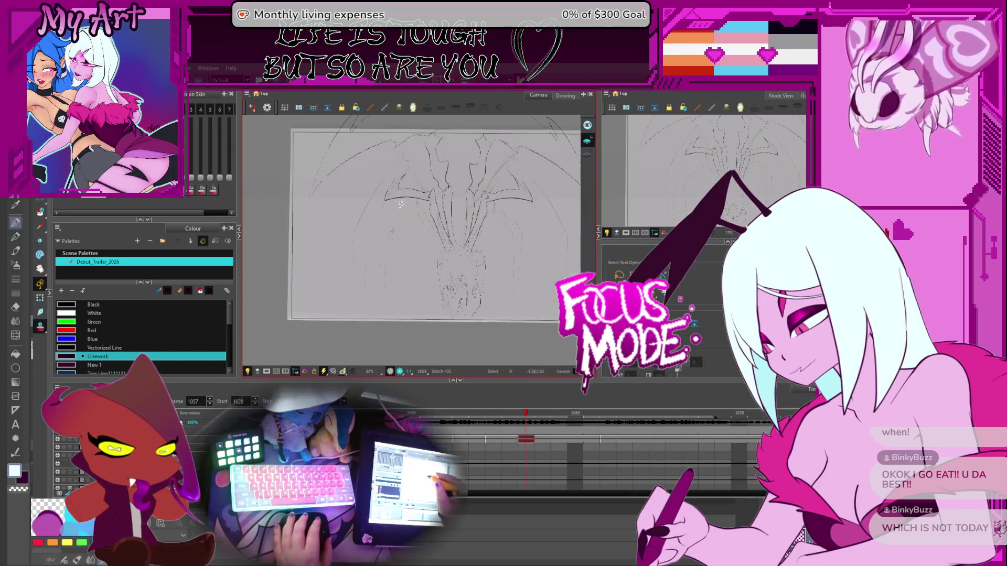
pyautogui.hotkey('alt', 's')
pyautogui.press(',')
pyautogui.press(',')
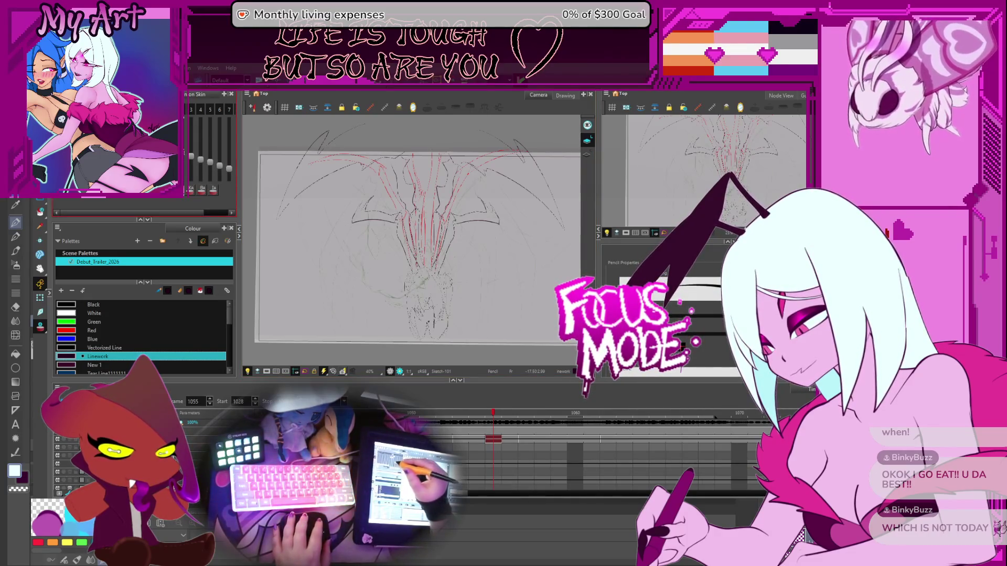
pyautogui.moveTo(190, 159)
pyautogui.mouseDown()
pyautogui.moveTo(202, 178)
pyautogui.moveTo(229, 178)
pyautogui.mouseUp()
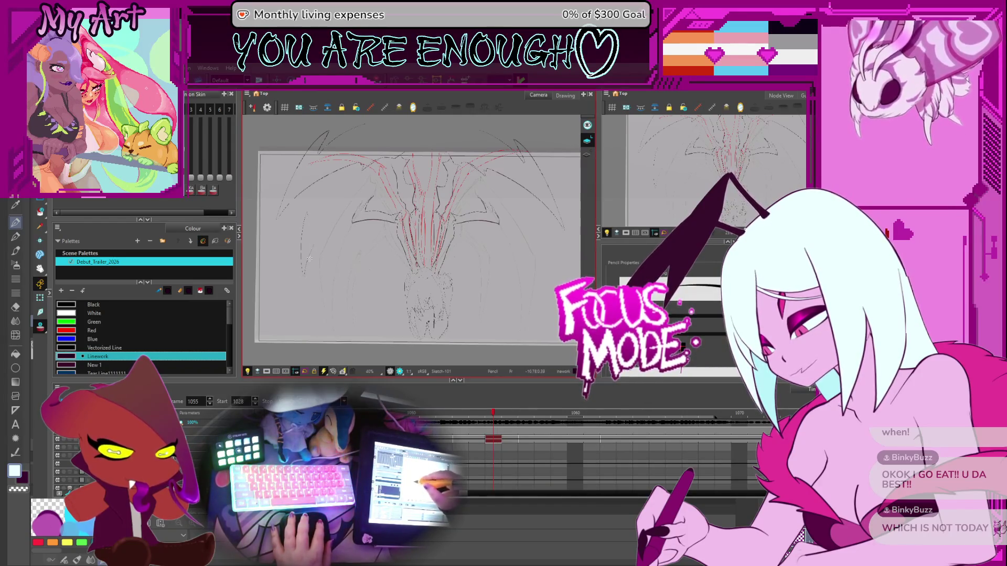
pyautogui.moveTo(307, 232); pyautogui.dragTo(323, 210)
pyautogui.moveTo(482, 226)
pyautogui.mouseDown()
pyautogui.moveTo(451, 215)
pyautogui.moveTo(478, 259)
pyautogui.mouseUp()
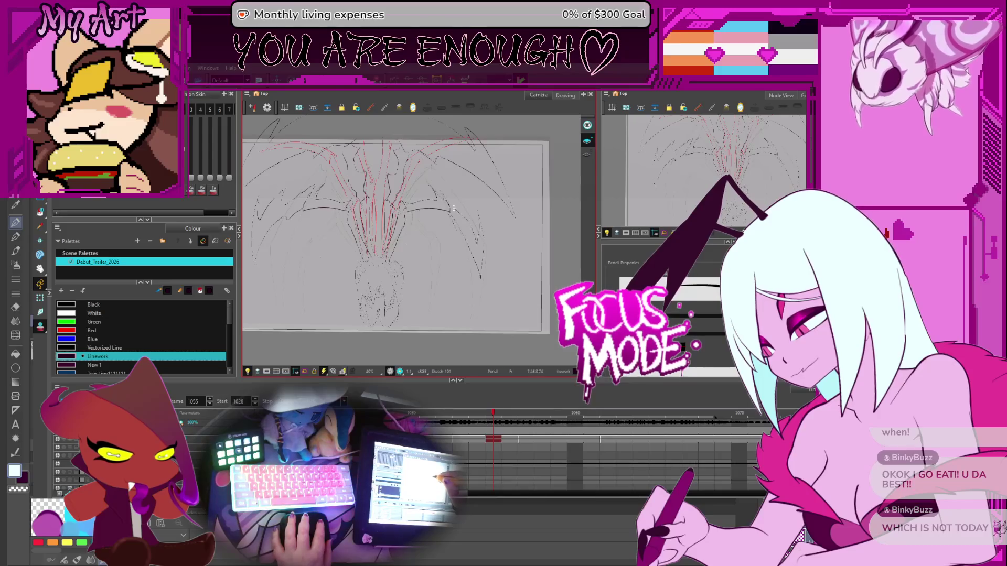
# - Advance to frame 1057 and lasso-select its sketch strokes
pyautogui.press('.')
pyautogui.press('.')
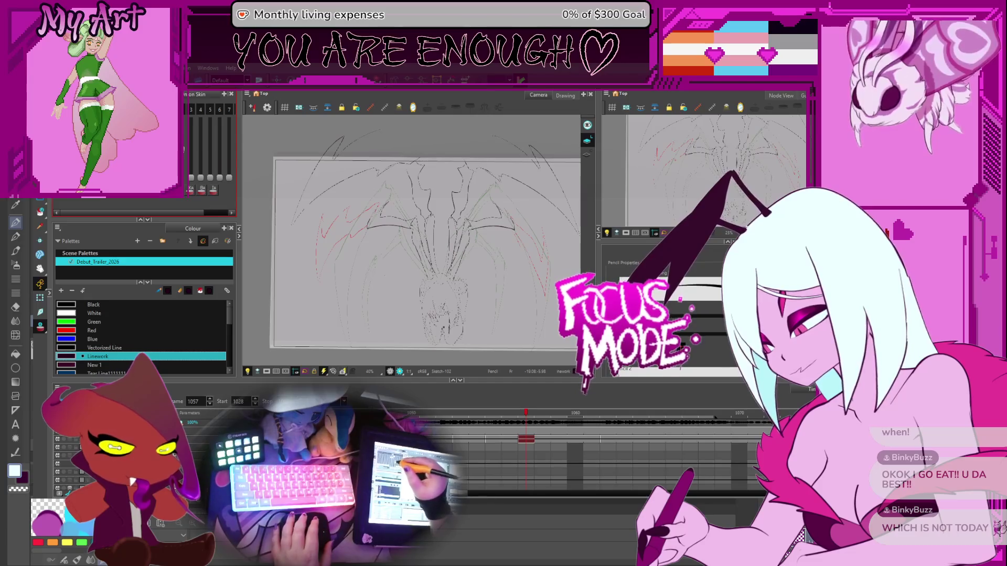
pyautogui.moveTo(448, 298); pyautogui.dragTo(435, 286)
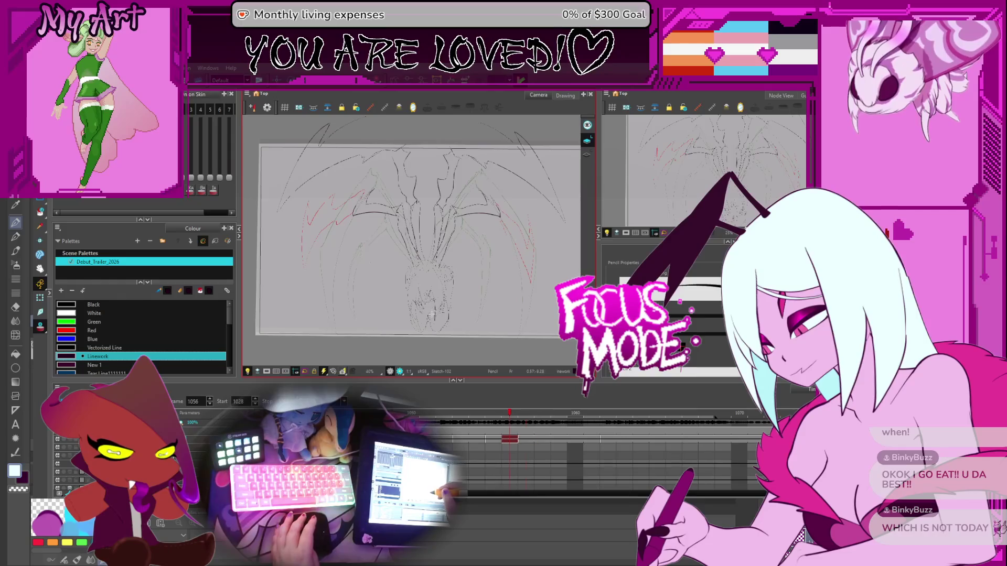
pyautogui.press('.')
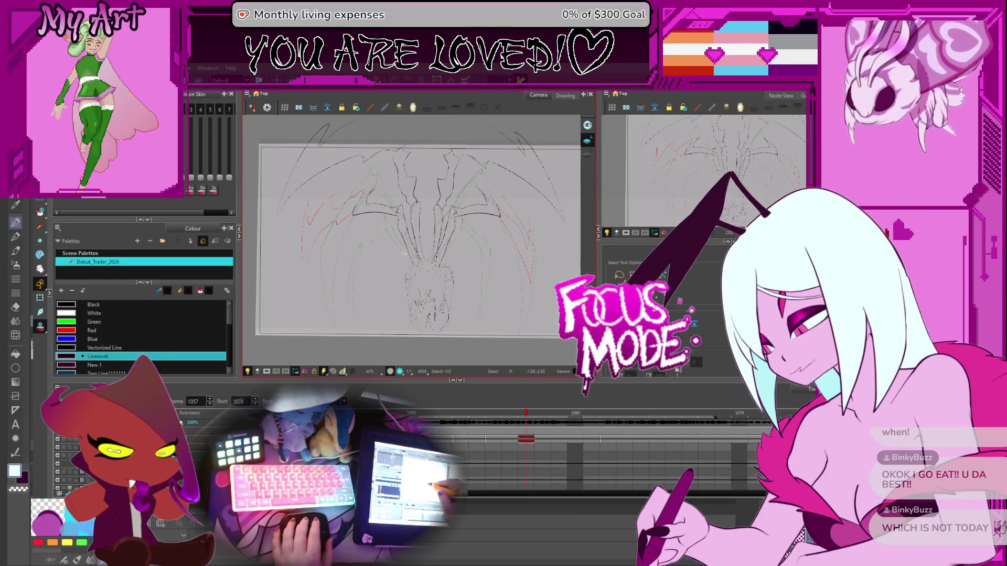
pyautogui.scroll(-1, 404, 253)
pyautogui.moveTo(362, 133)
pyautogui.mouseDown()
pyautogui.moveTo(325, 209)
pyautogui.moveTo(480, 128)
pyautogui.moveTo(451, 128)
pyautogui.mouseUp()
pyautogui.scroll(2, 367, 252)
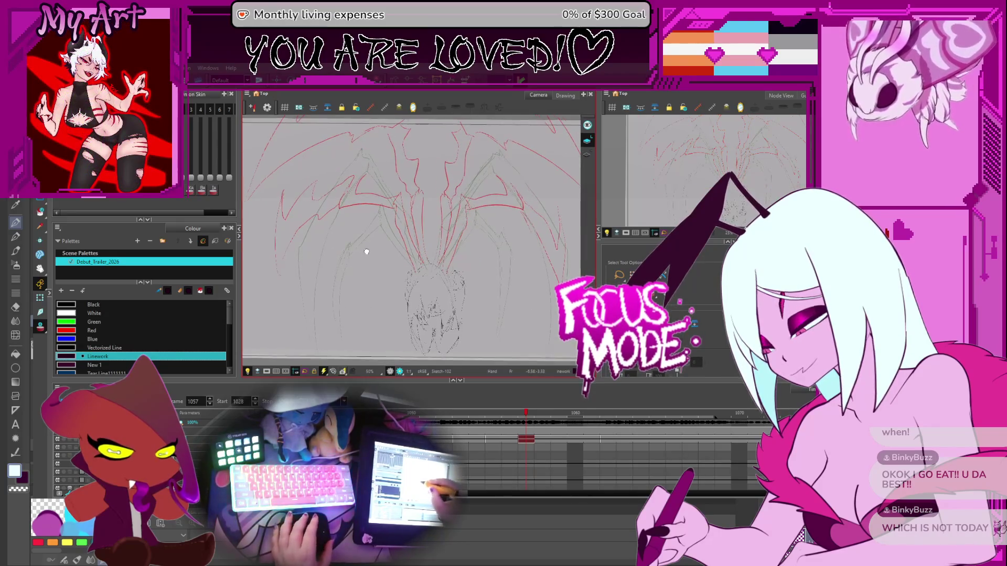
# - Trace two long dark curved lines over the spider's left legs on frame 1057
pyautogui.moveTo(366, 252); pyautogui.dragTo(393, 228)
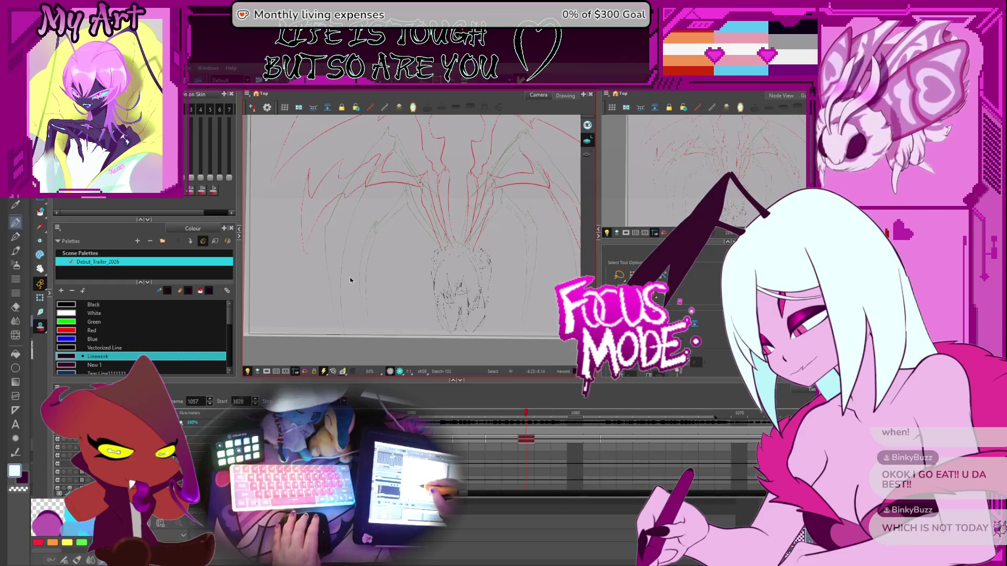
pyautogui.scroll(-3, 350, 280)
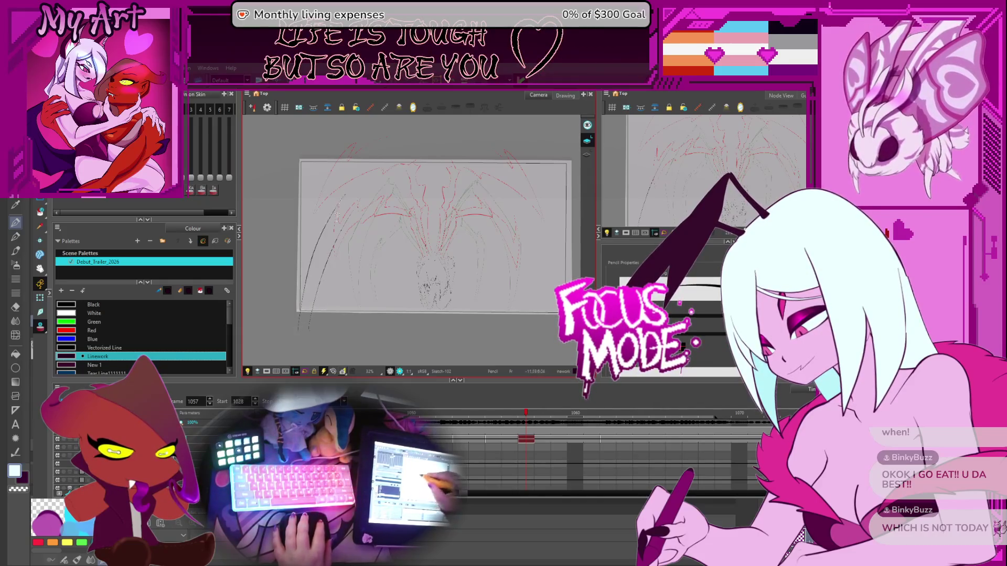
pyautogui.moveTo(302, 310); pyautogui.dragTo(363, 151)
pyautogui.scroll(4, 377, 169)
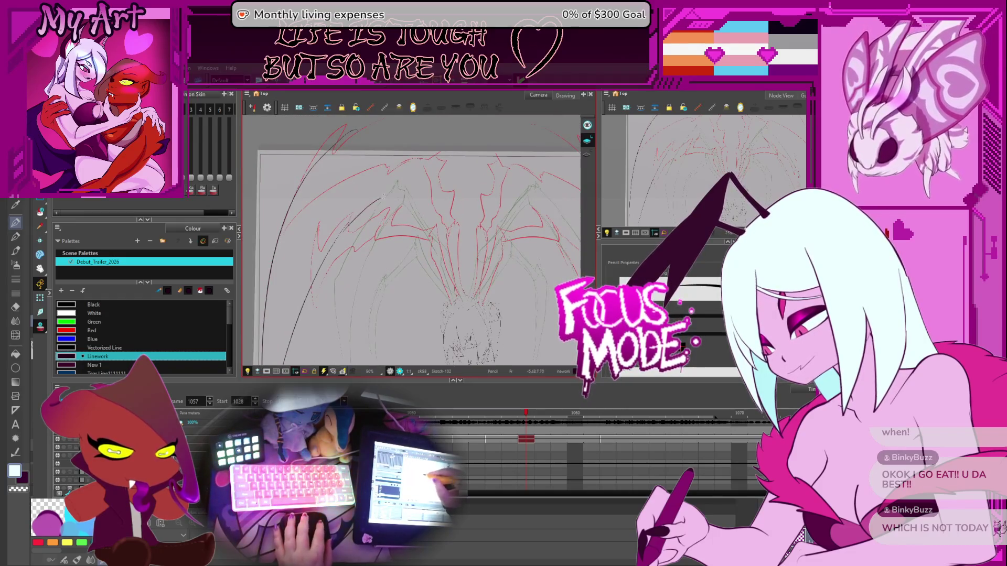
pyautogui.moveTo(333, 237); pyautogui.dragTo(388, 161)
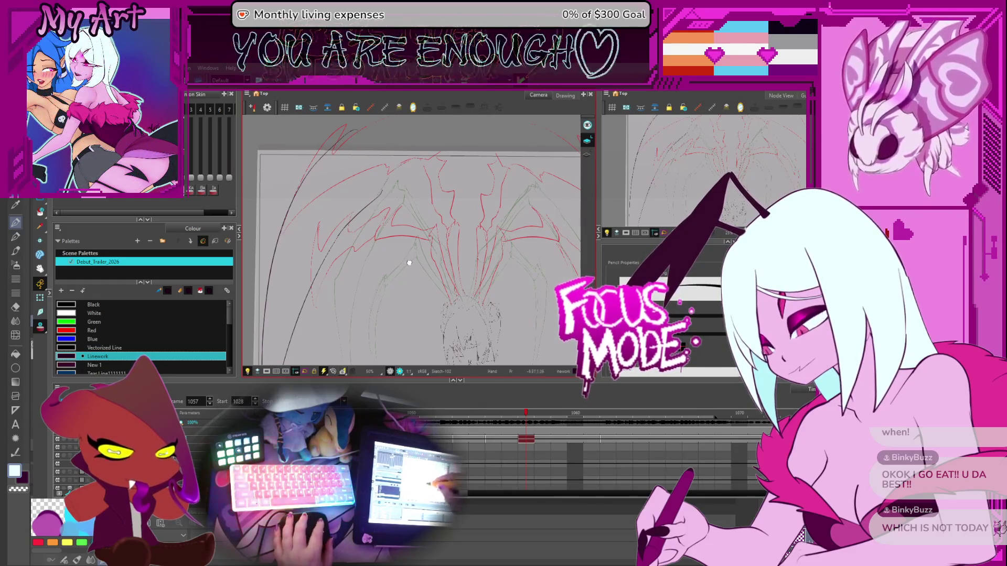
pyautogui.scroll(2, 414, 241)
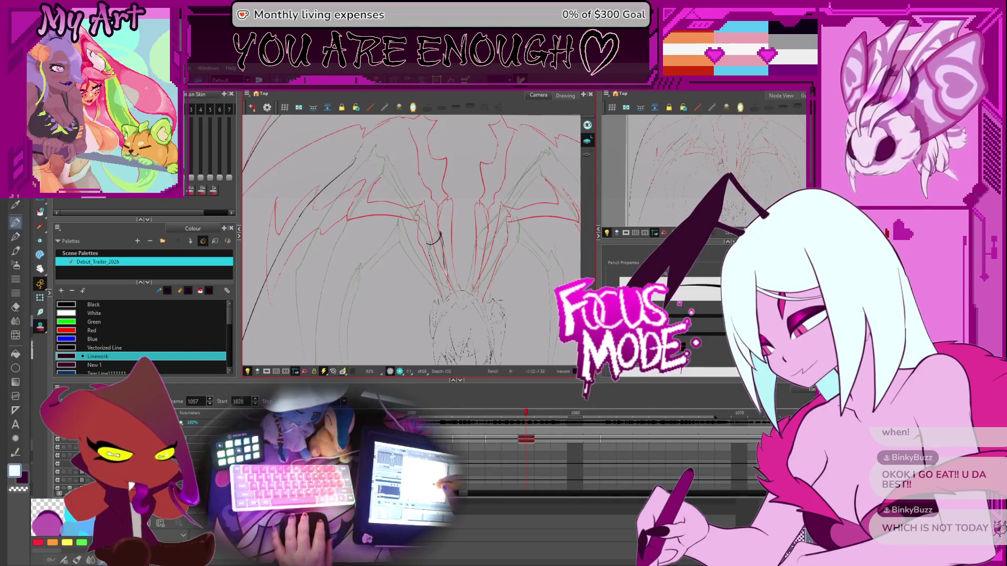
# - Draw dark and red leg strokes at lower centre, then try and discard a diagonal leg line
pyautogui.moveTo(493, 263); pyautogui.dragTo(469, 258)
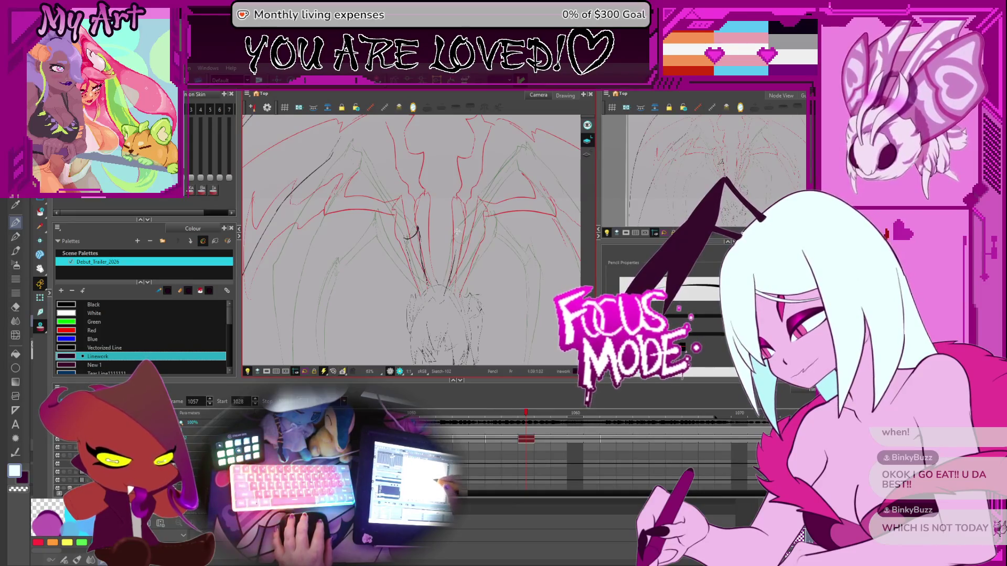
pyautogui.moveTo(445, 287); pyautogui.dragTo(455, 229)
pyautogui.moveTo(449, 296)
pyautogui.mouseDown()
pyautogui.moveTo(468, 250)
pyautogui.moveTo(455, 221)
pyautogui.moveTo(426, 231)
pyautogui.moveTo(447, 258)
pyautogui.mouseUp()
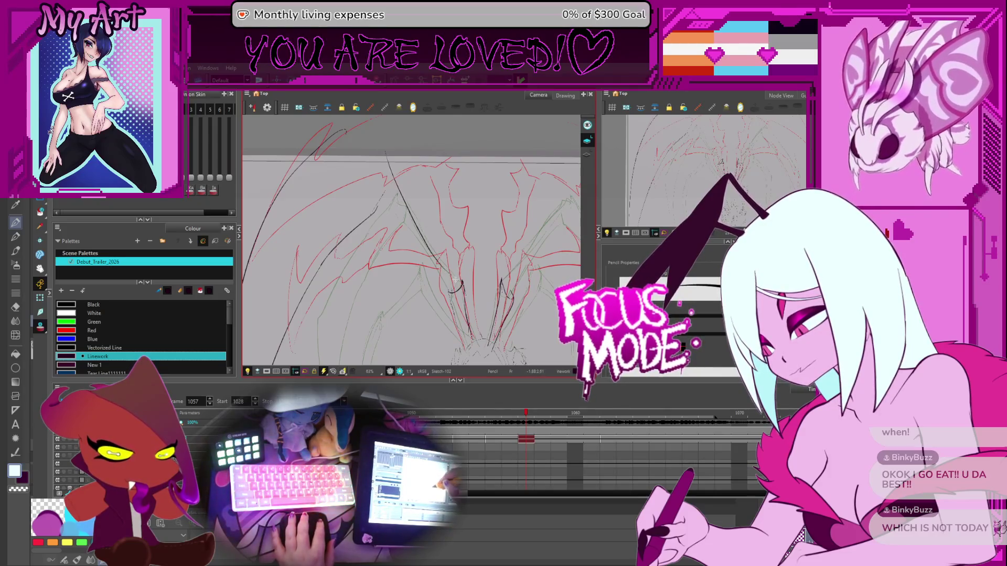
pyautogui.moveTo(404, 172); pyautogui.dragTo(456, 277)
pyautogui.hotkey('ctrl', 'z')
pyautogui.moveTo(407, 165); pyautogui.dragTo(459, 273)
pyautogui.hotkey('ctrl', 'z')
# - Rotate the canvas and draw a short dark leg segment plus an upward leg line
pyautogui.moveTo(496, 293); pyautogui.dragTo(472, 309)
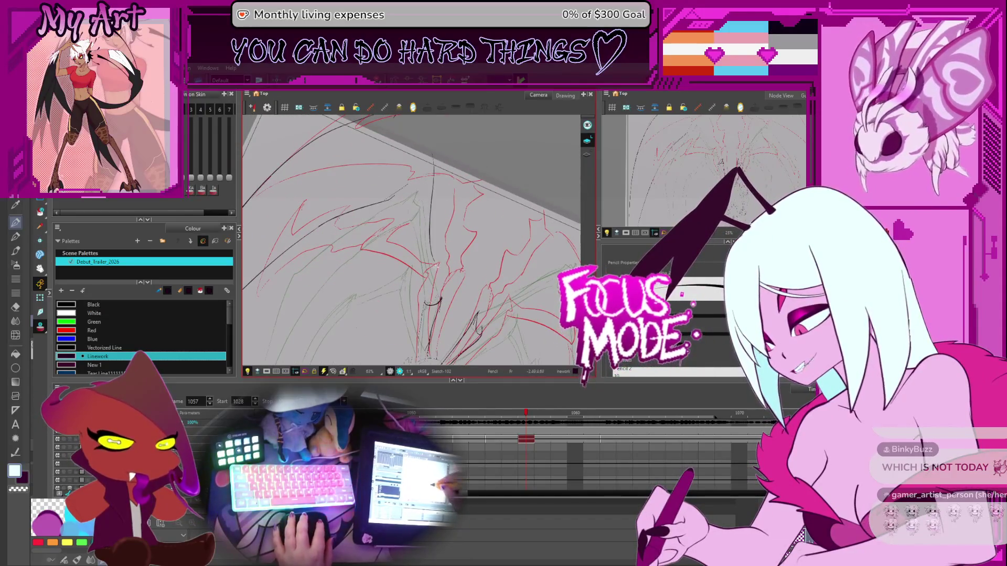
pyautogui.moveTo(483, 273); pyautogui.dragTo(412, 301)
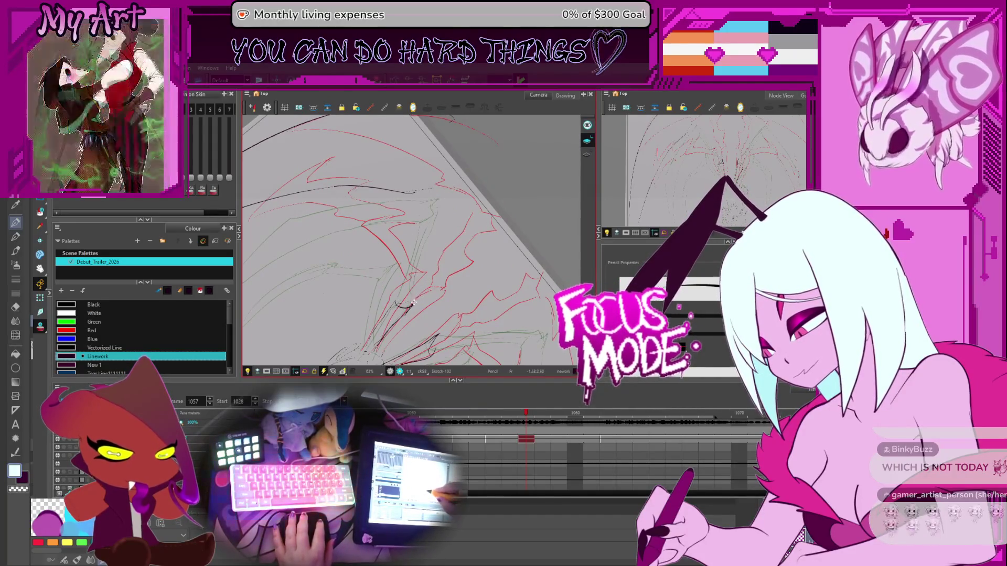
pyautogui.moveTo(448, 193)
pyautogui.mouseDown()
pyautogui.moveTo(425, 256)
pyautogui.moveTo(464, 180)
pyautogui.mouseUp()
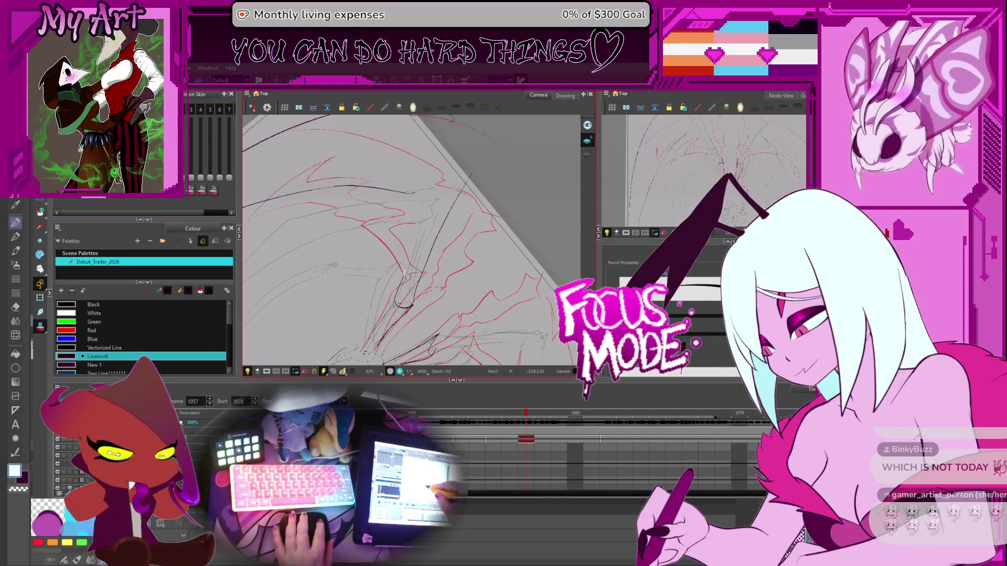
pyautogui.moveTo(397, 301)
pyautogui.mouseDown()
pyautogui.moveTo(418, 218)
pyautogui.moveTo(440, 199)
pyautogui.moveTo(489, 231)
pyautogui.moveTo(464, 264)
pyautogui.moveTo(462, 231)
pyautogui.moveTo(419, 220)
pyautogui.moveTo(414, 233)
pyautogui.mouseUp()
pyautogui.scroll(-2, 490, 232)
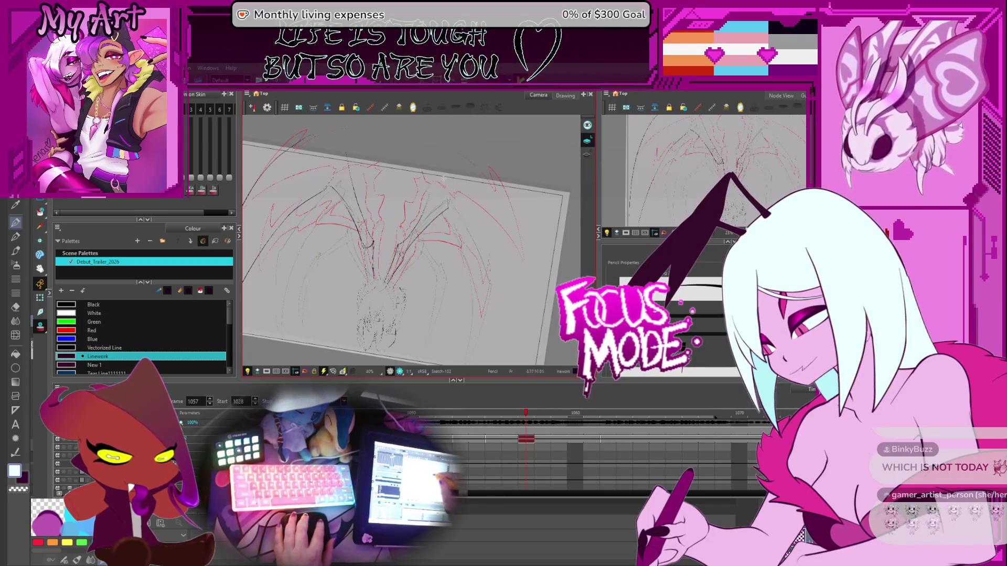
# - Replace a short black stroke with a longer leg line, then undo that attempt
pyautogui.moveTo(446, 239); pyautogui.dragTo(446, 222)
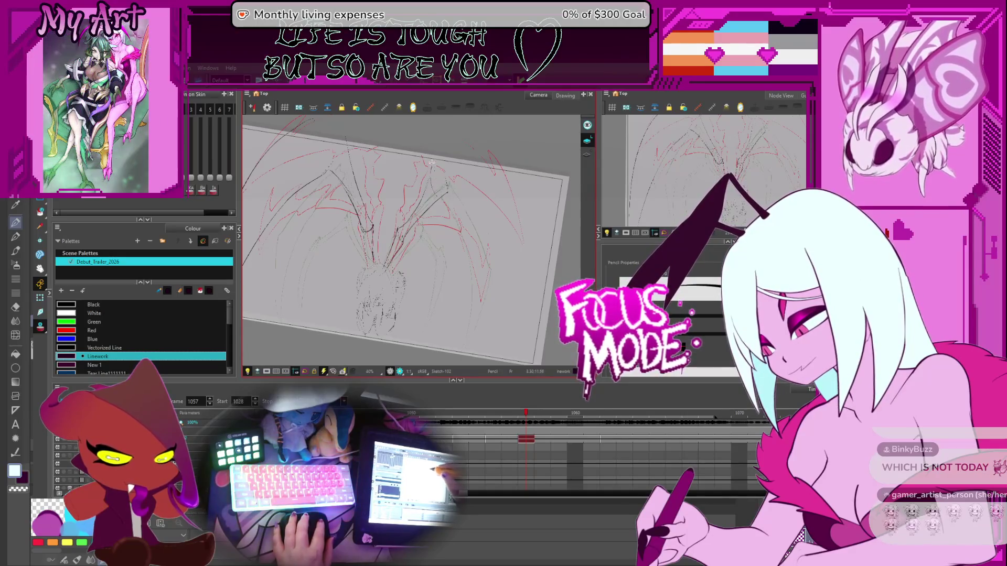
pyautogui.moveTo(447, 246); pyautogui.dragTo(439, 219)
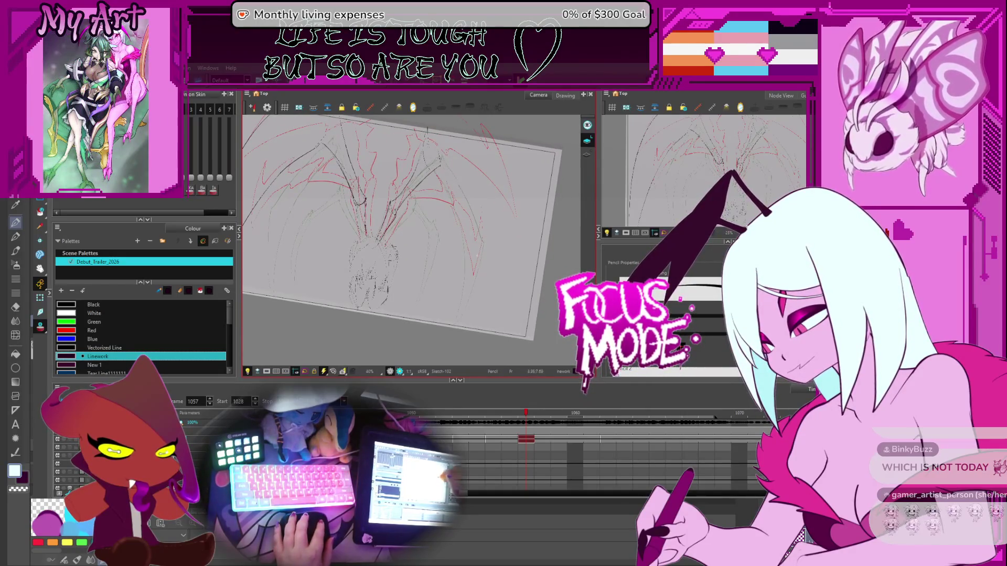
pyautogui.hotkey('ctrl', 'z')
pyautogui.moveTo(493, 286); pyautogui.dragTo(500, 335)
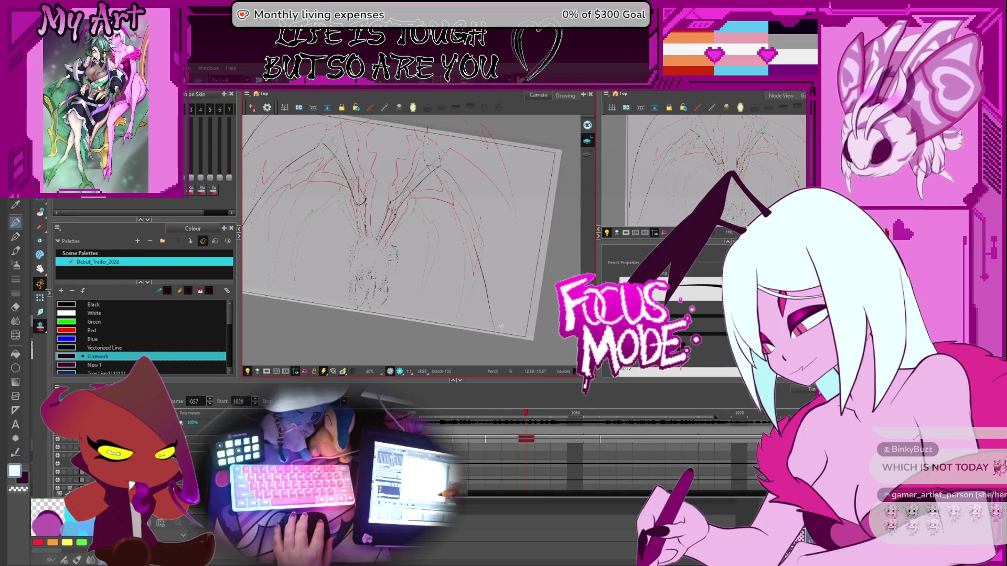
pyautogui.moveTo(493, 286)
pyautogui.mouseDown()
pyautogui.moveTo(436, 184)
pyautogui.moveTo(461, 204)
pyautogui.moveTo(500, 345)
pyautogui.moveTo(487, 265)
pyautogui.mouseUp()
pyautogui.hotkey('ctrl', 'z')
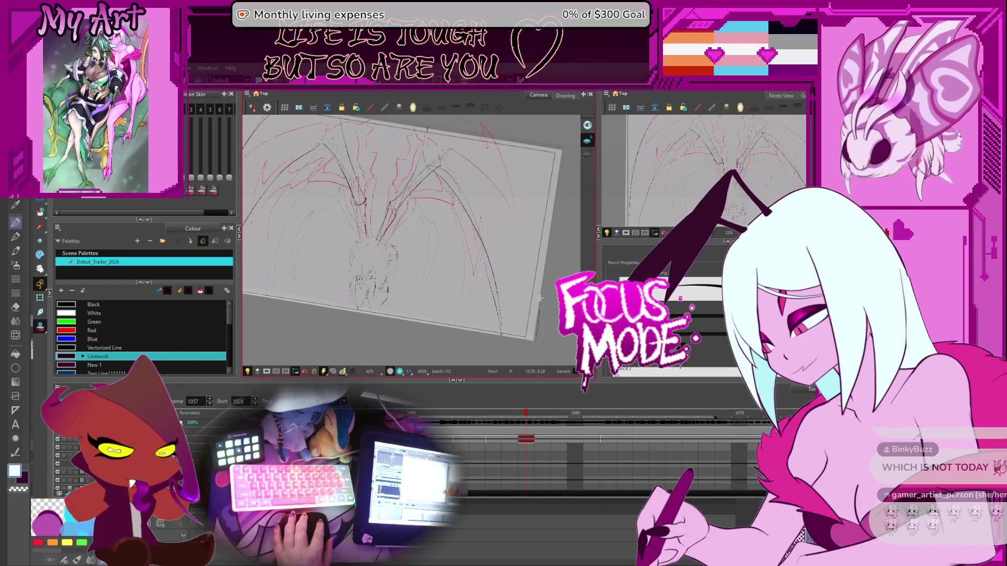
# - Reposition and zoom the view, then make repeated curved left-leg attempts, undoing each
pyautogui.moveTo(478, 136); pyautogui.dragTo(485, 193)
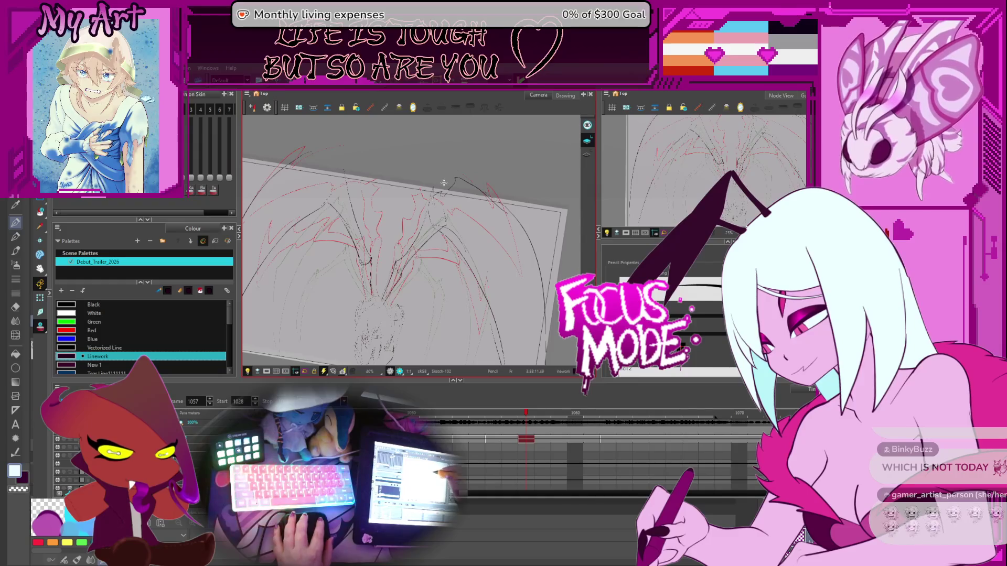
pyautogui.moveTo(432, 261); pyautogui.dragTo(469, 256)
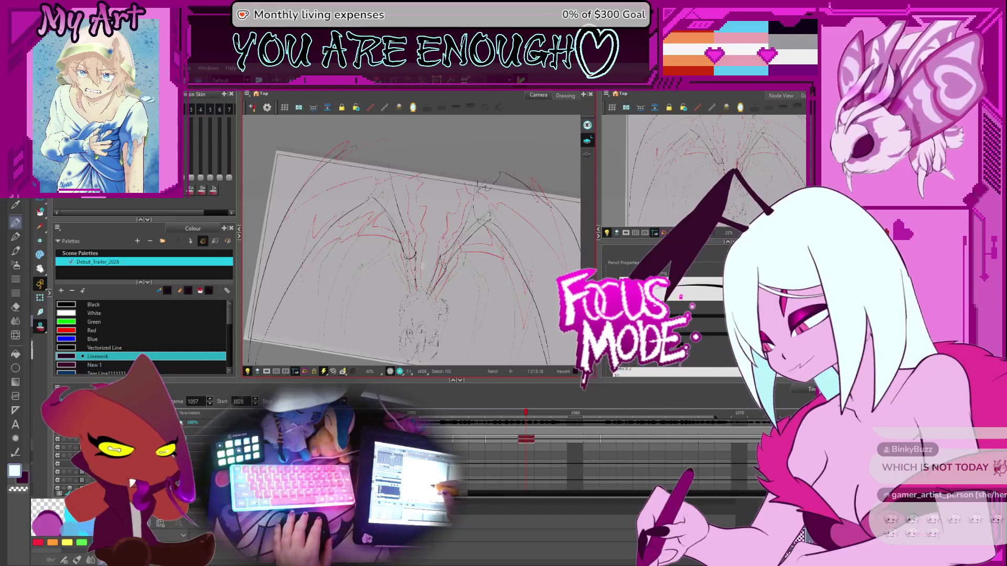
pyautogui.moveTo(388, 306); pyautogui.dragTo(429, 260)
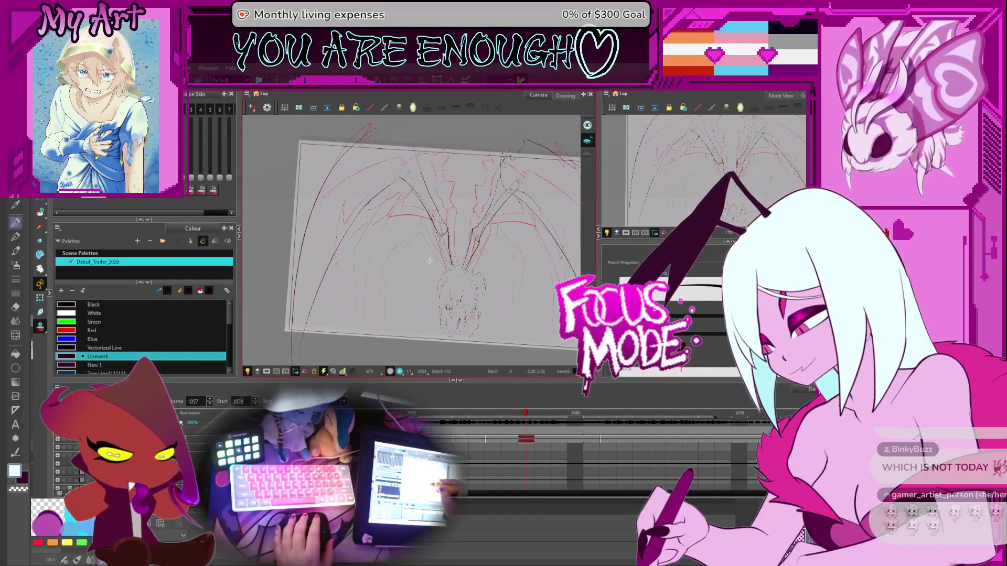
pyautogui.scroll(1, 429, 260)
pyautogui.moveTo(350, 290)
pyautogui.mouseDown()
pyautogui.moveTo(392, 252)
pyautogui.moveTo(399, 277)
pyautogui.mouseUp()
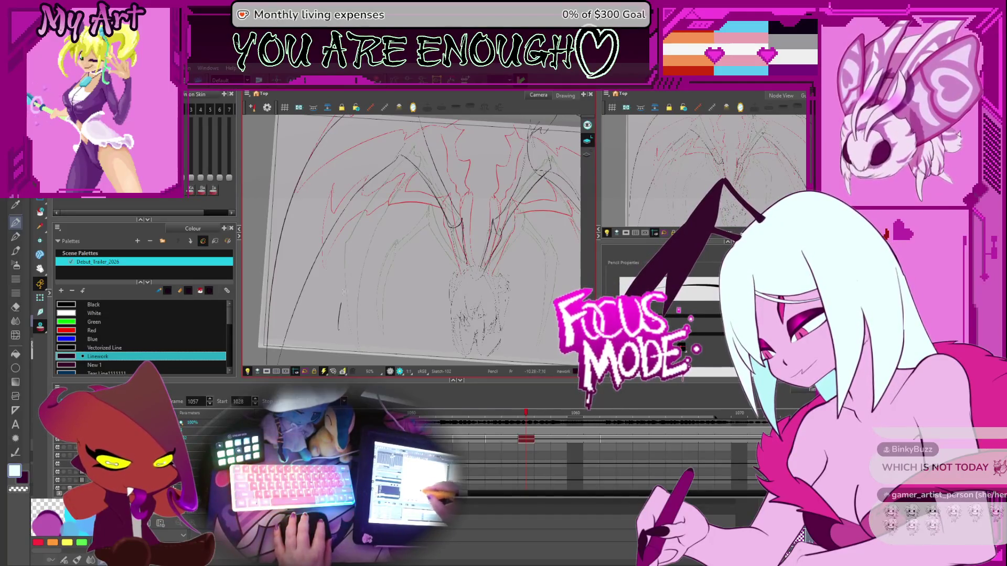
pyautogui.moveTo(341, 303); pyautogui.dragTo(352, 262)
pyautogui.hotkey('ctrl', 'z')
pyautogui.moveTo(331, 337); pyautogui.dragTo(371, 241)
pyautogui.hotkey('ctrl', 'z')
pyautogui.moveTo(343, 326)
pyautogui.mouseDown()
pyautogui.moveTo(341, 301)
pyautogui.moveTo(375, 243)
pyautogui.mouseUp()
pyautogui.hotkey('ctrl', 'z')
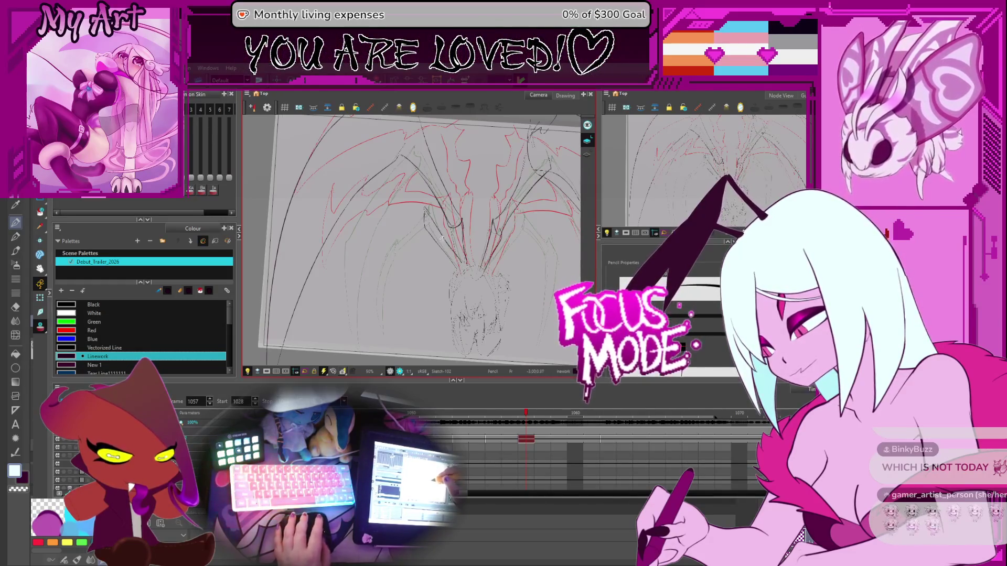
# - Return to the Pencil tool and draw two dark leftward leg strokes
pyautogui.hotkey('alt', 'q')
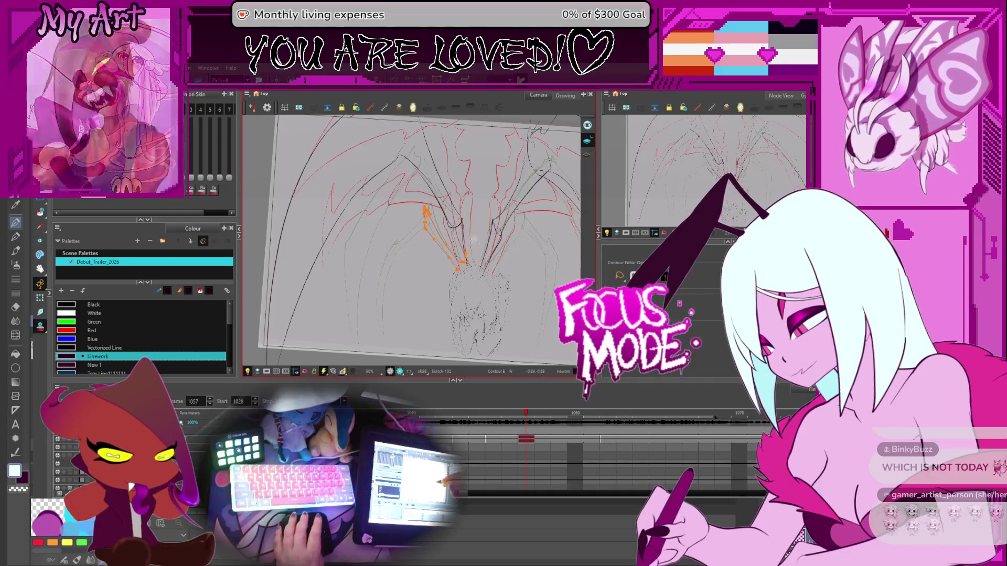
pyautogui.hotkey('alt', '/')
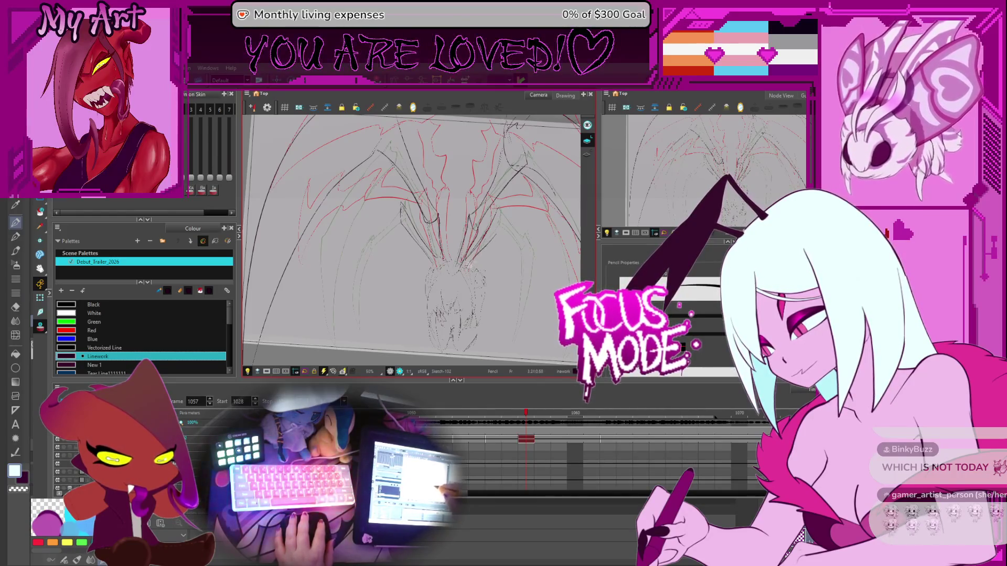
pyautogui.moveTo(501, 226); pyautogui.dragTo(479, 221)
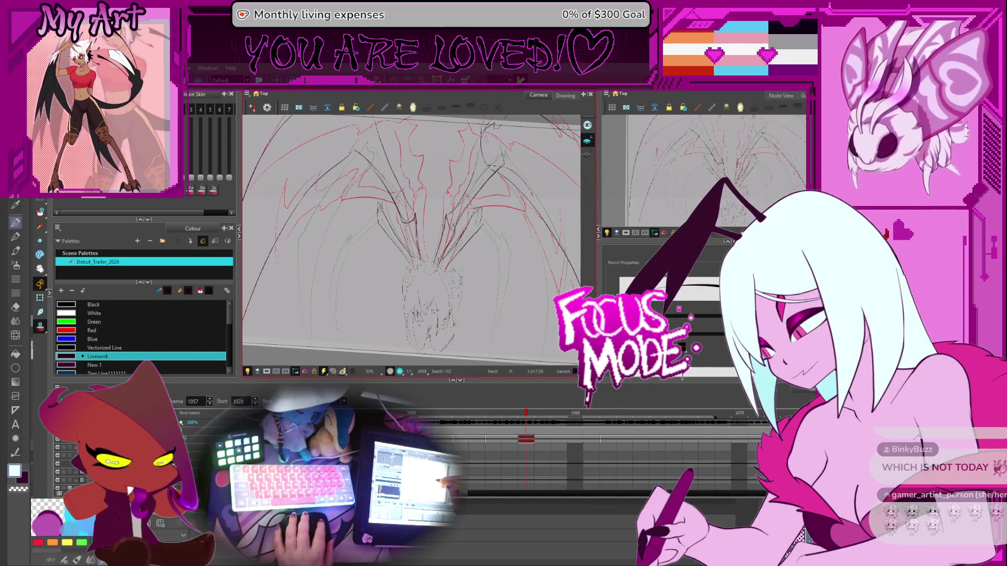
pyautogui.moveTo(322, 240); pyautogui.dragTo(334, 234)
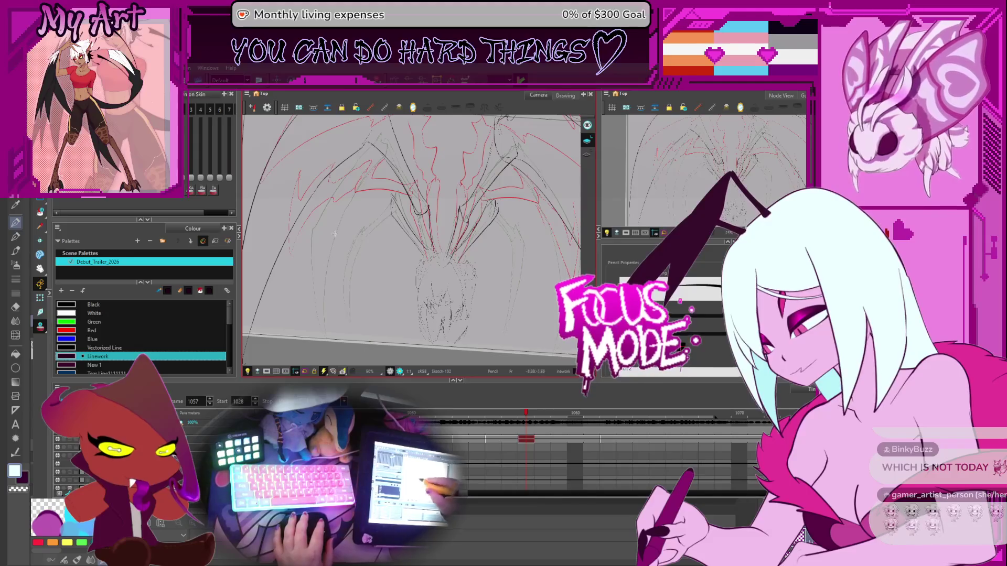
pyautogui.moveTo(391, 199); pyautogui.dragTo(351, 219)
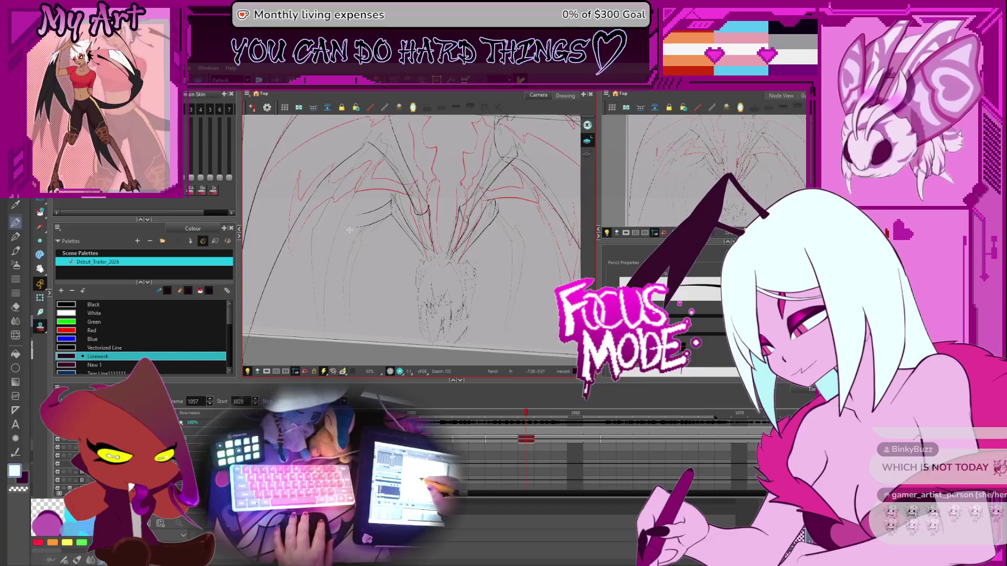
pyautogui.moveTo(393, 210)
pyautogui.mouseDown()
pyautogui.moveTo(350, 225)
pyautogui.moveTo(350, 216)
pyautogui.mouseUp()
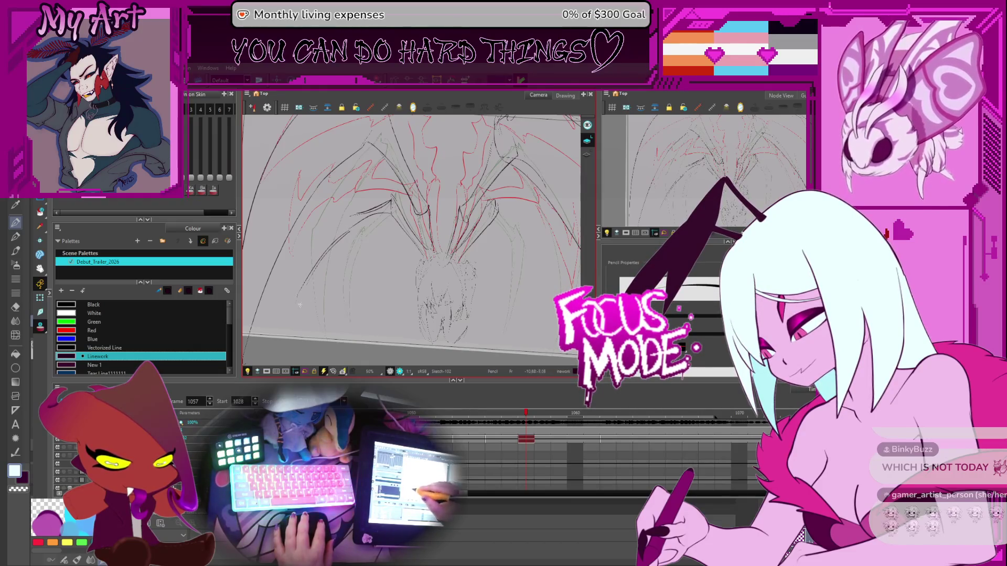
# - Draw a long dark clean line along a left leg, redoing it until it fits
pyautogui.moveTo(295, 316); pyautogui.dragTo(325, 251)
pyautogui.hotkey('ctrl', 'z')
pyautogui.moveTo(291, 315); pyautogui.dragTo(314, 251)
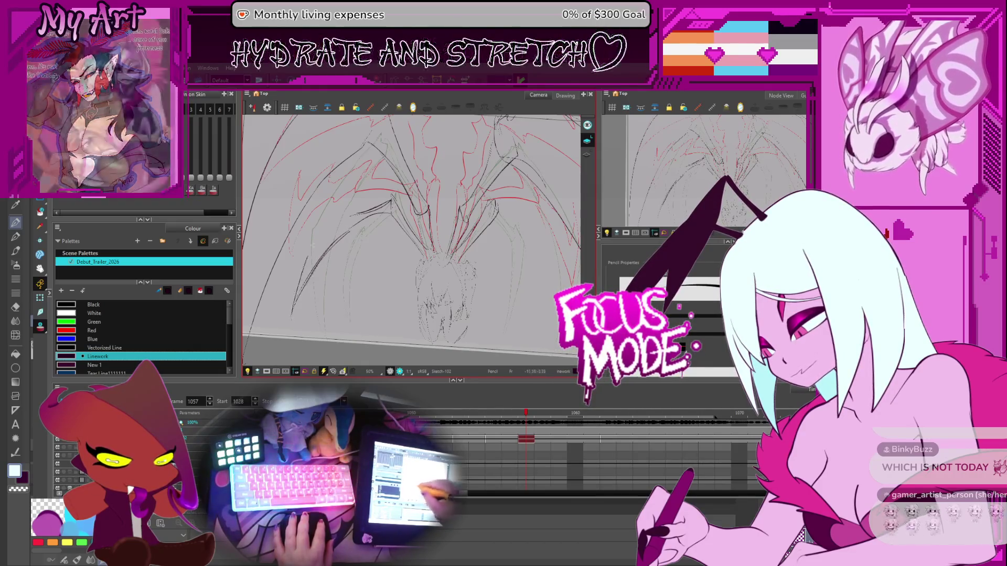
pyautogui.moveTo(291, 321); pyautogui.dragTo(332, 223)
pyautogui.hotkey('ctrl', 'z')
pyautogui.moveTo(291, 313); pyautogui.dragTo(348, 216)
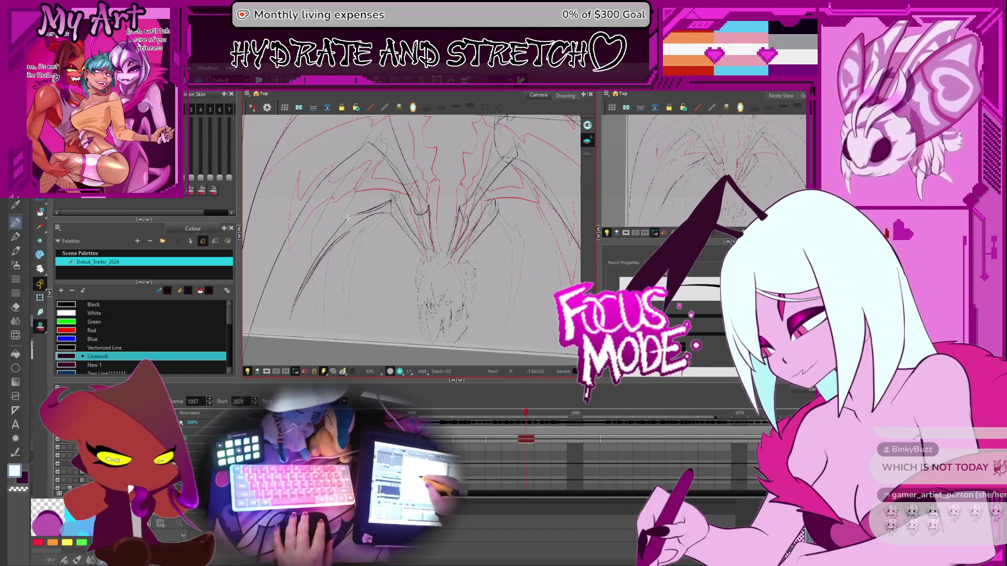
# - Tilt the view and trace dark lines along an upper leg and the right leg
pyautogui.moveTo(383, 250)
pyautogui.mouseDown()
pyautogui.moveTo(447, 247)
pyautogui.moveTo(420, 257)
pyautogui.moveTo(458, 215)
pyautogui.mouseUp()
pyautogui.hotkey('alt', 's')
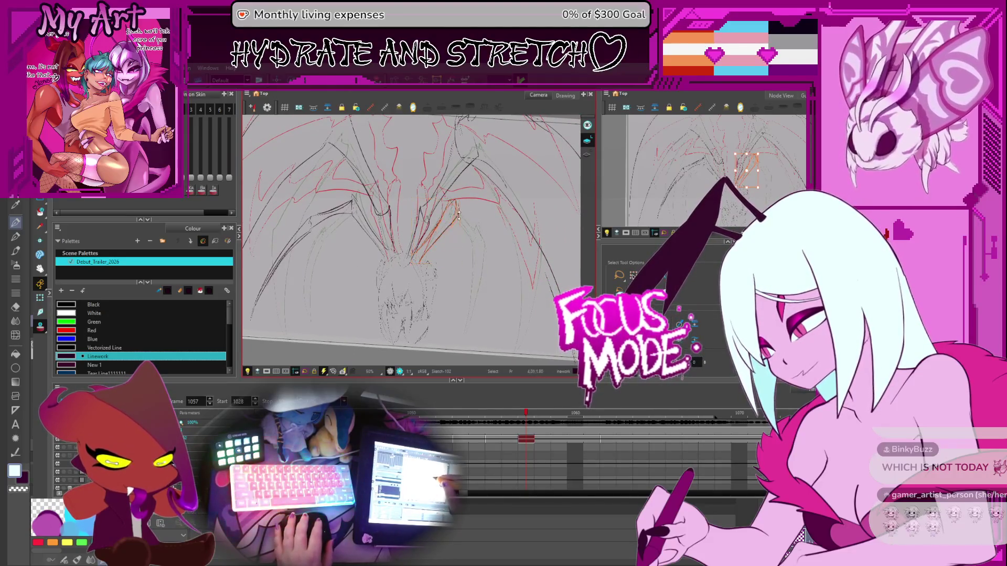
pyautogui.hotkey('alt', '/')
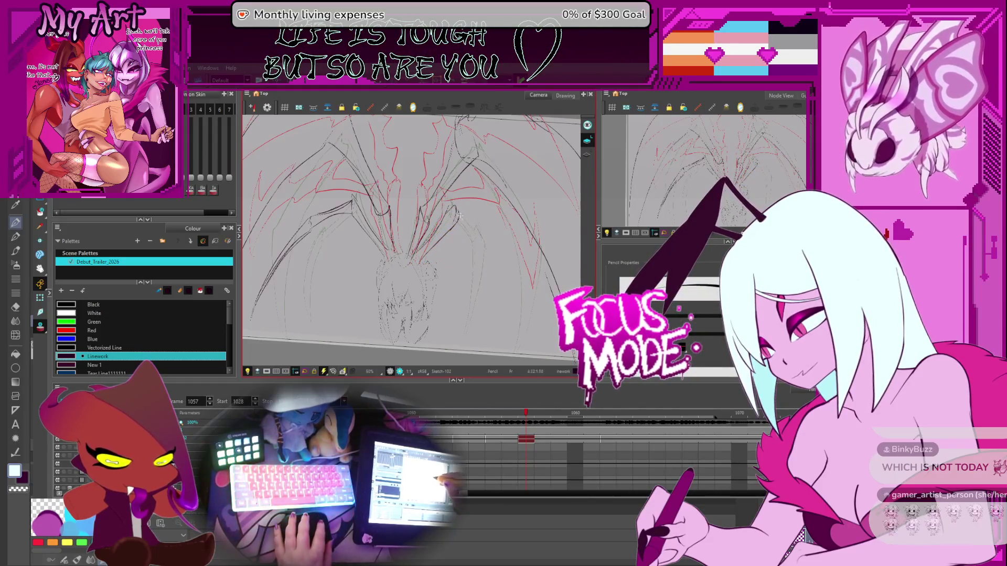
pyautogui.moveTo(461, 217)
pyautogui.mouseDown()
pyautogui.moveTo(499, 238)
pyautogui.moveTo(475, 234)
pyautogui.moveTo(498, 251)
pyautogui.mouseUp()
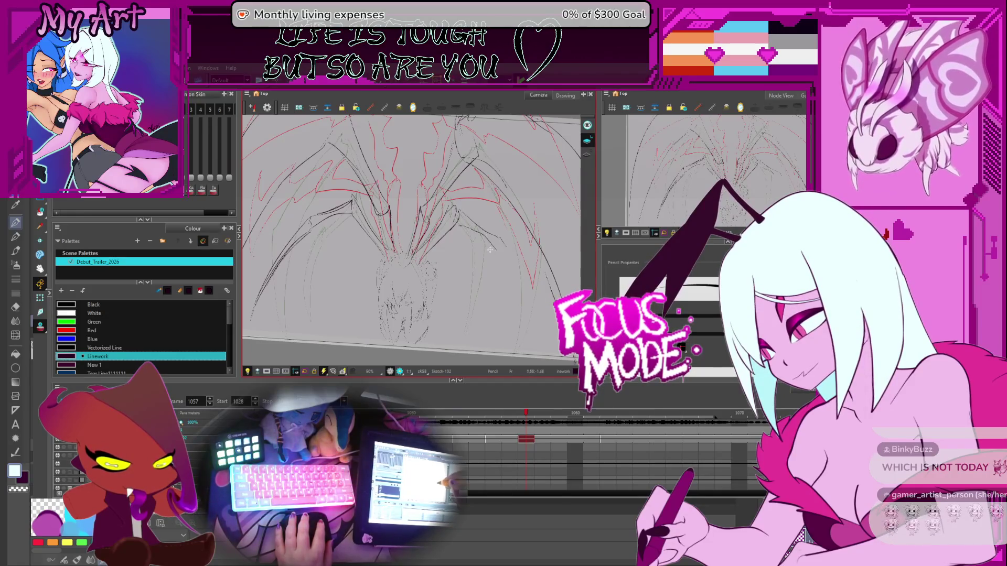
pyautogui.moveTo(527, 325); pyautogui.dragTo(519, 262)
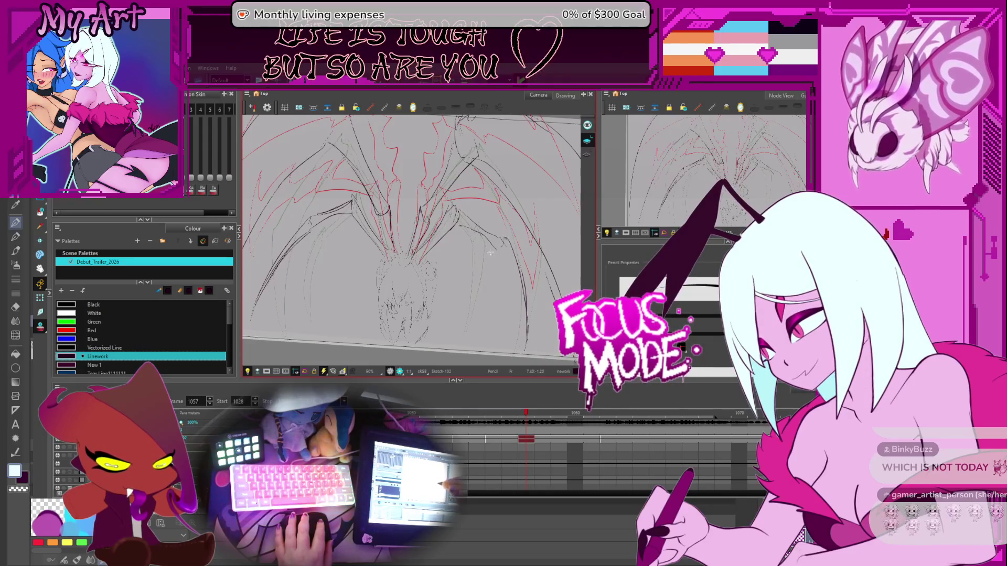
pyautogui.scroll(-1, 454, 262)
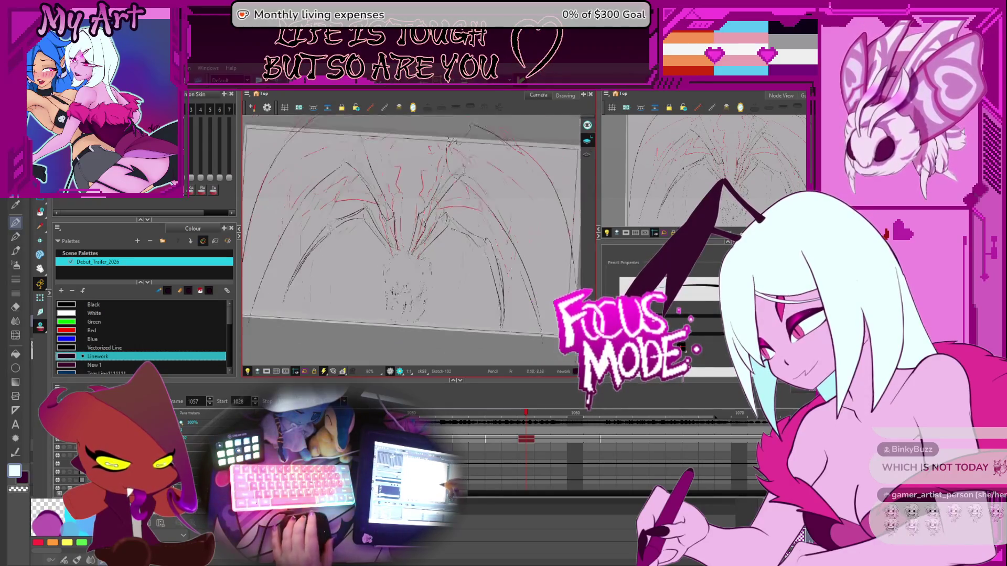
# - Level the view, step frames 1060 to 1067, then move to frame 1070
pyautogui.moveTo(455, 262); pyautogui.dragTo(462, 253)
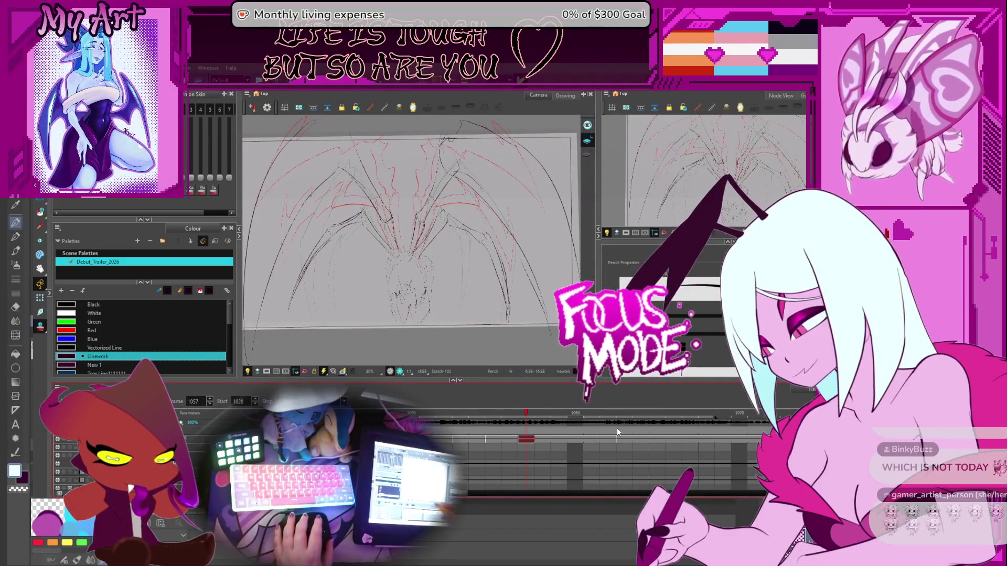
pyautogui.moveTo(421, 277); pyautogui.dragTo(516, 241)
pyautogui.click(575, 439)
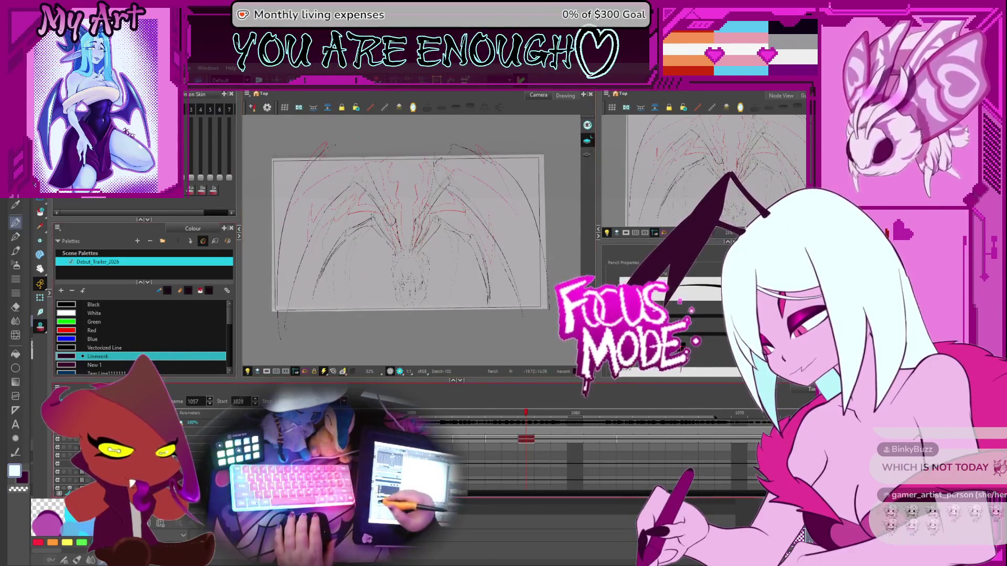
pyautogui.press('.')
pyautogui.press('.')
pyautogui.press('.')
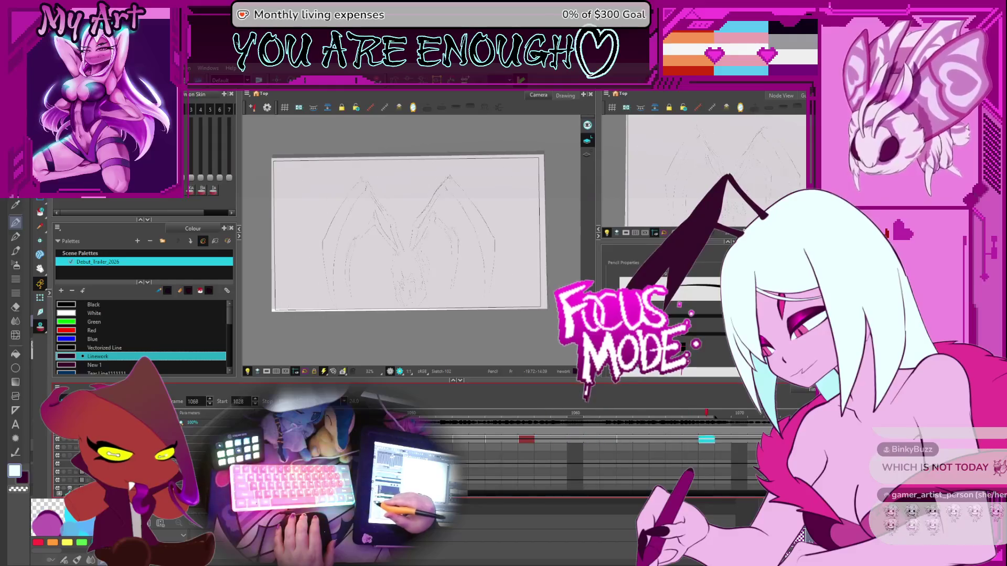
pyautogui.press(',')
pyautogui.press(',')
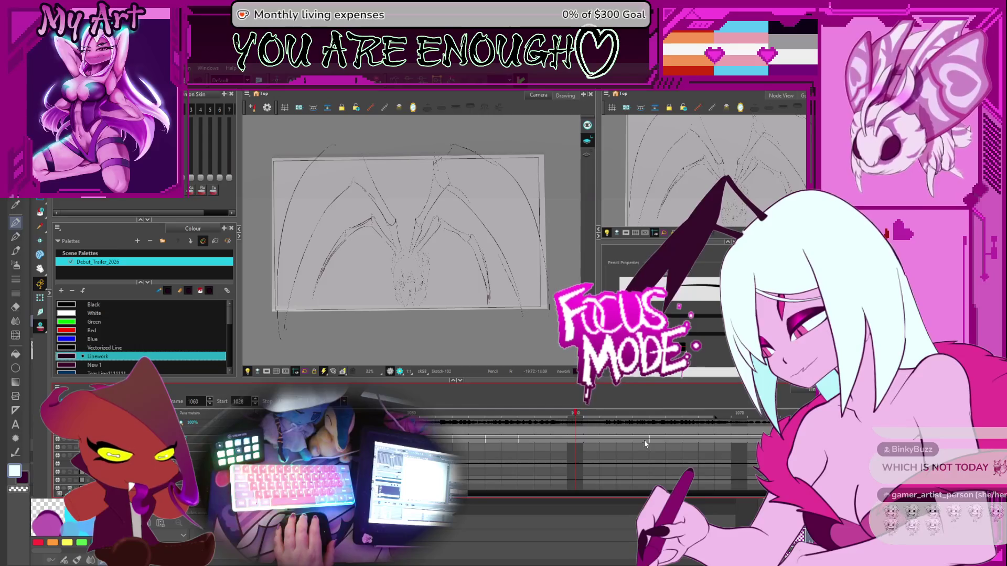
pyautogui.click(722, 417)
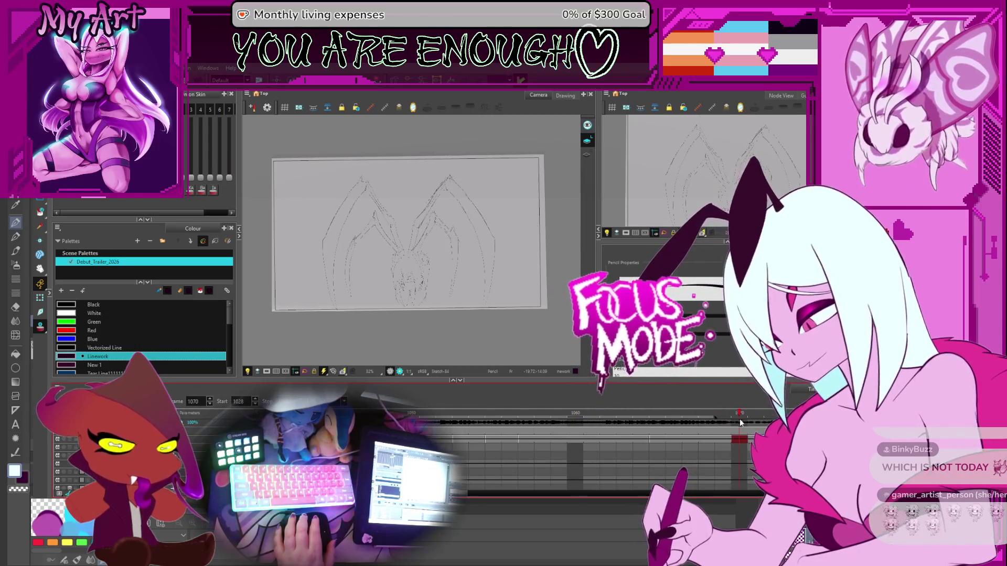
pyautogui.click(740, 419)
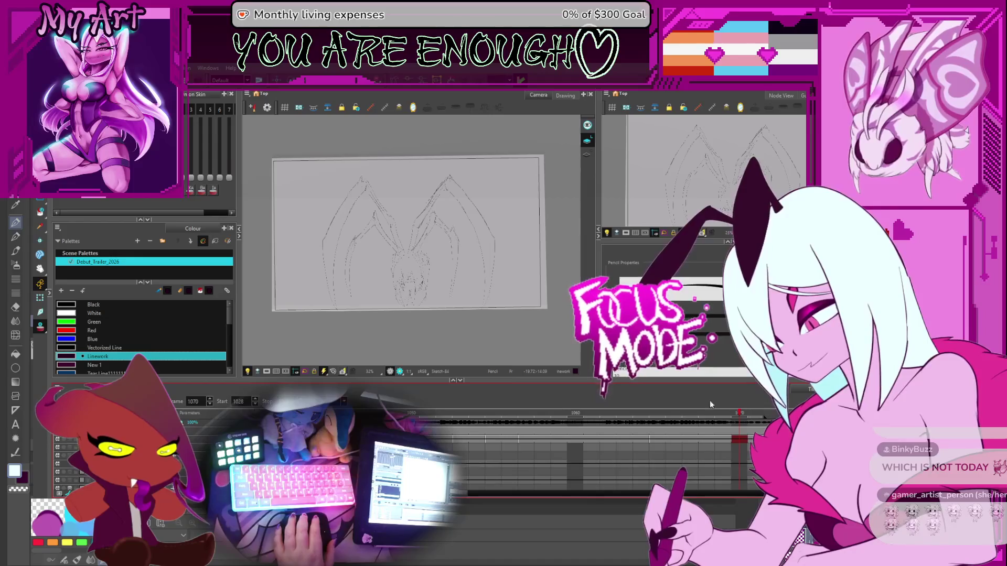
pyautogui.press('2')
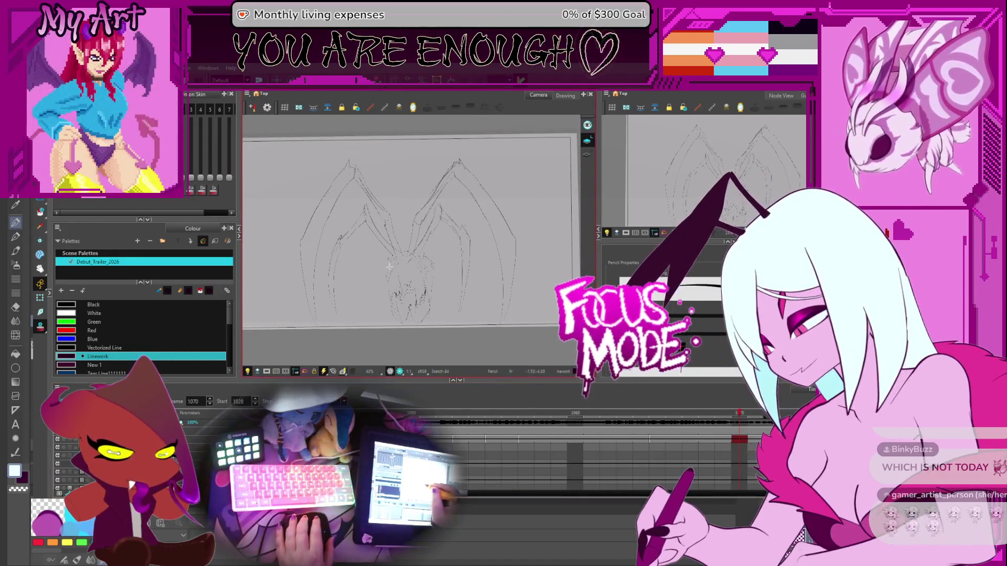
pyautogui.moveTo(389, 267); pyautogui.dragTo(495, 251)
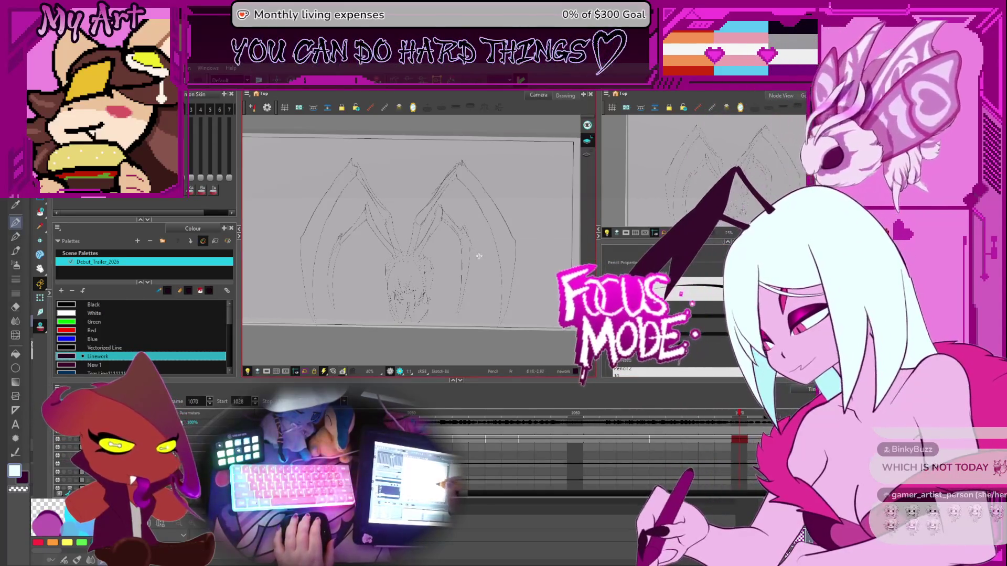
# - Zoom in, return to start frame 1028, advance two frames, and play the animation
pyautogui.press('2')
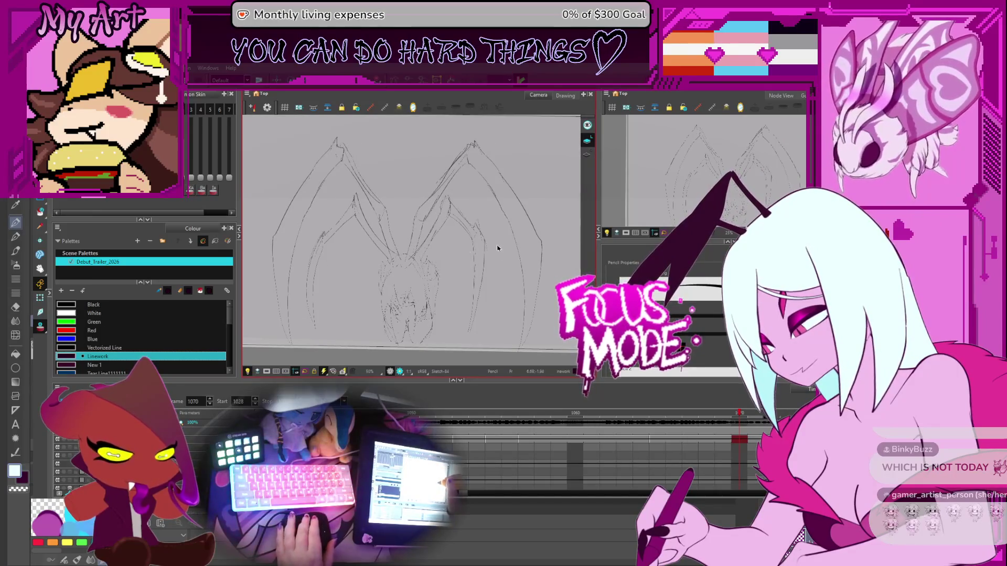
pyautogui.hotkey('shift', ',')
pyautogui.press('.')
pyautogui.press('.')
pyautogui.press('.')
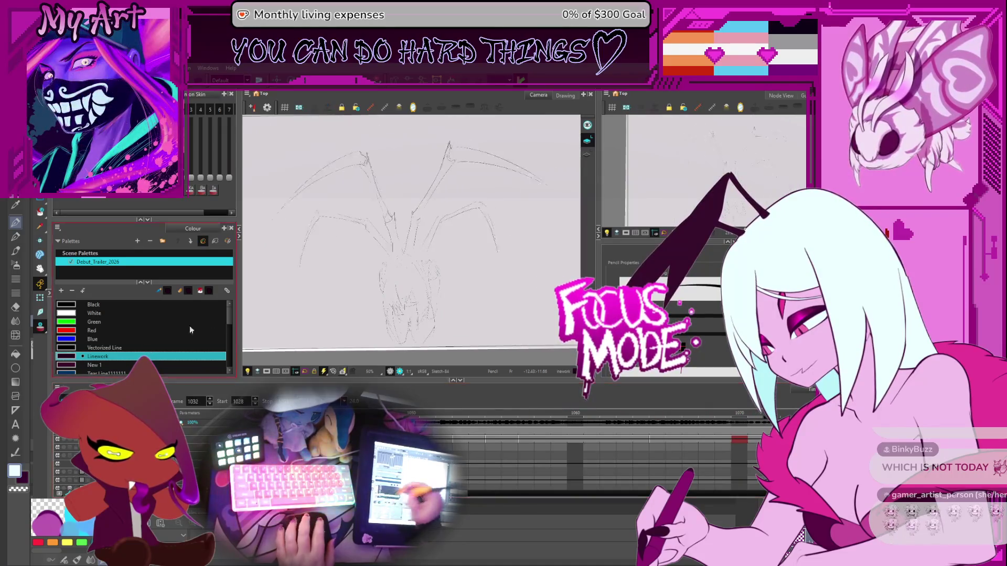
pyautogui.press('.')
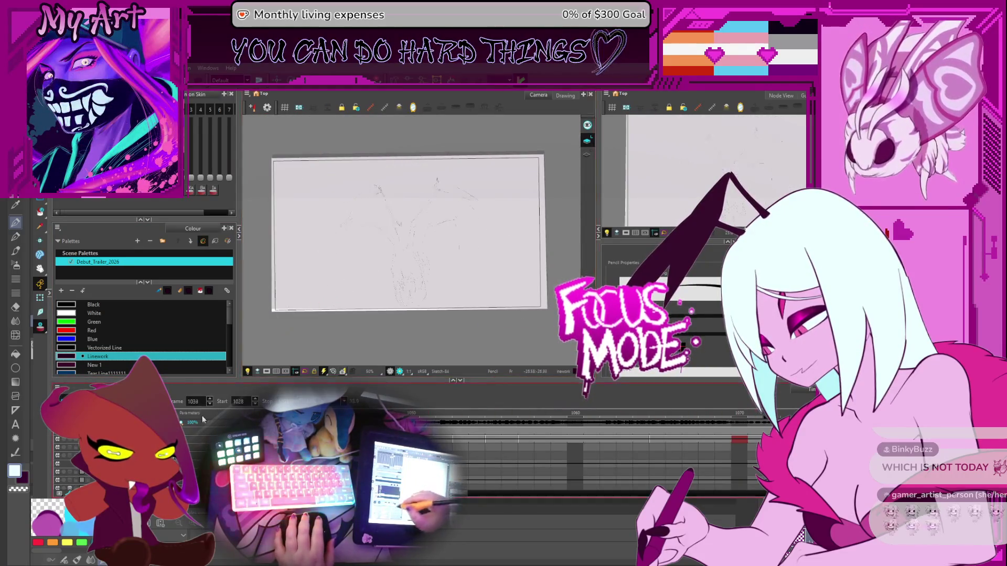
pyautogui.press('Return')
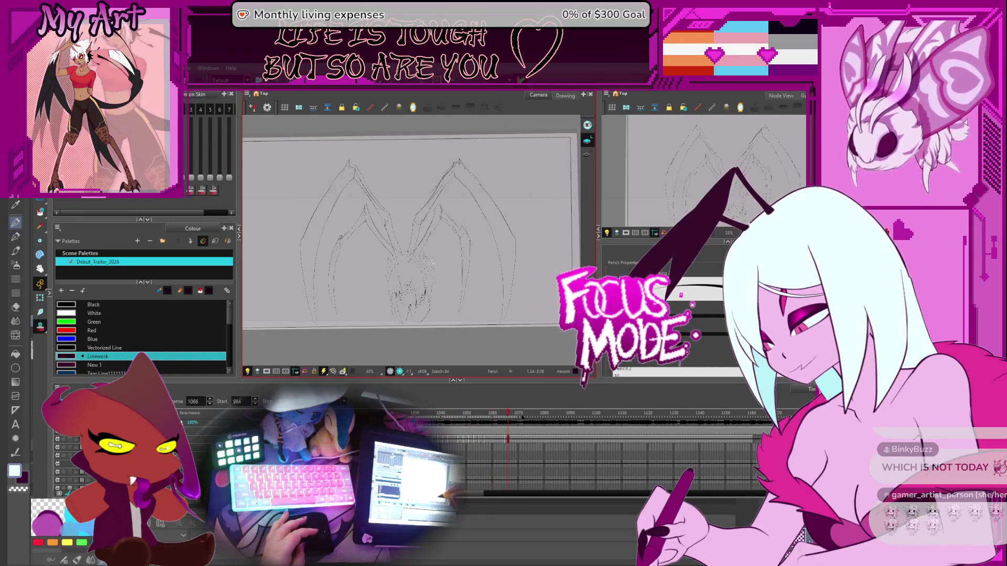
# - Pan the view and flip between frames 1058 and 1067 to compare neighbouring drawings
pyautogui.moveTo(367, 288); pyautogui.dragTo(394, 298)
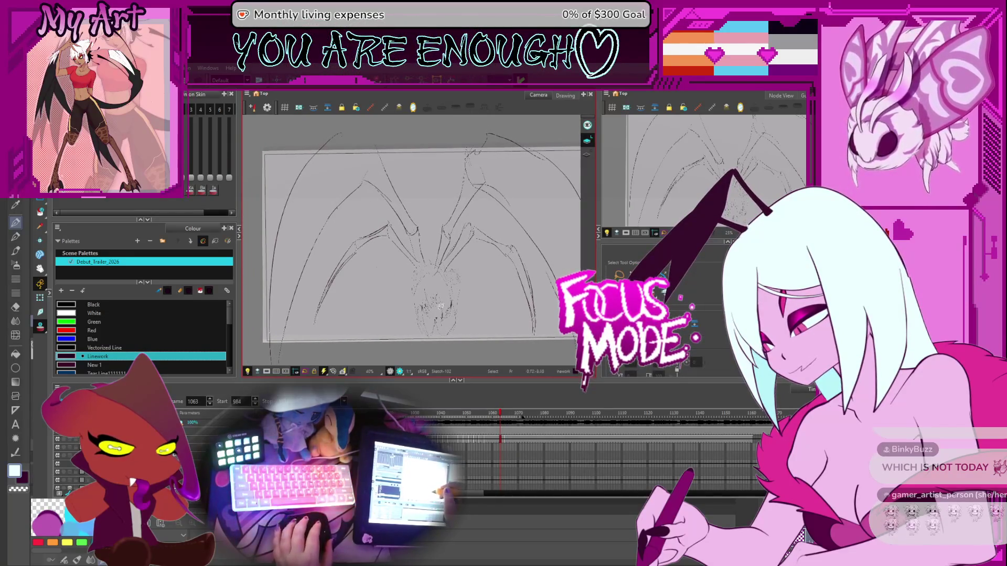
pyautogui.scroll(-1, 440, 306)
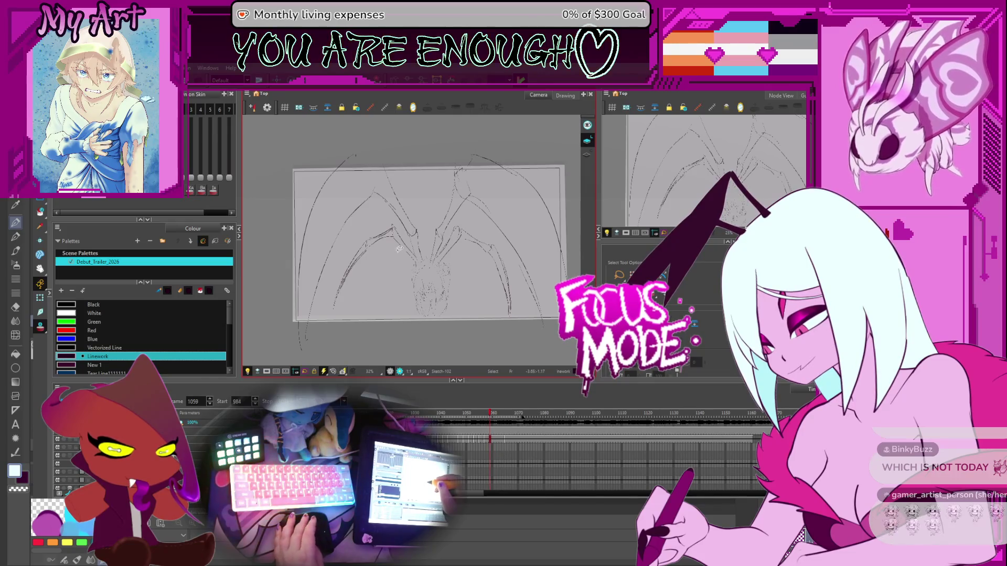
pyautogui.scroll(2, 398, 249)
pyautogui.scroll(-2, 374, 276)
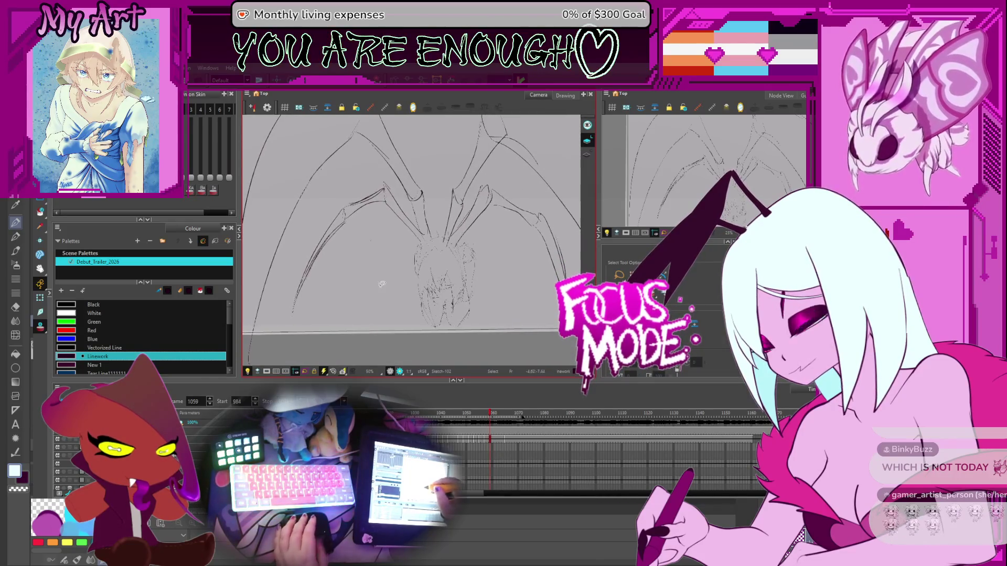
pyautogui.press('.')
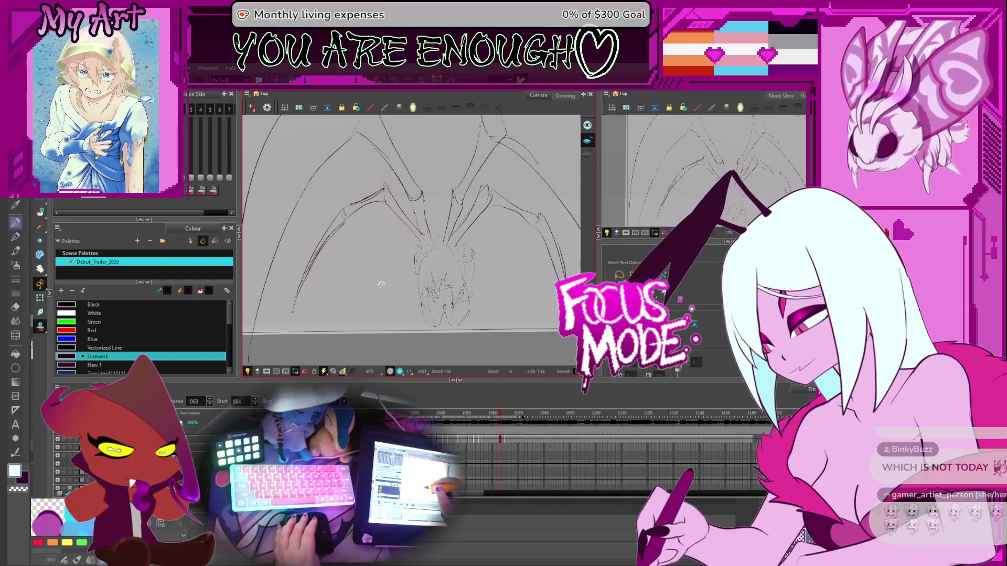
pyautogui.press(',')
pyautogui.press(',')
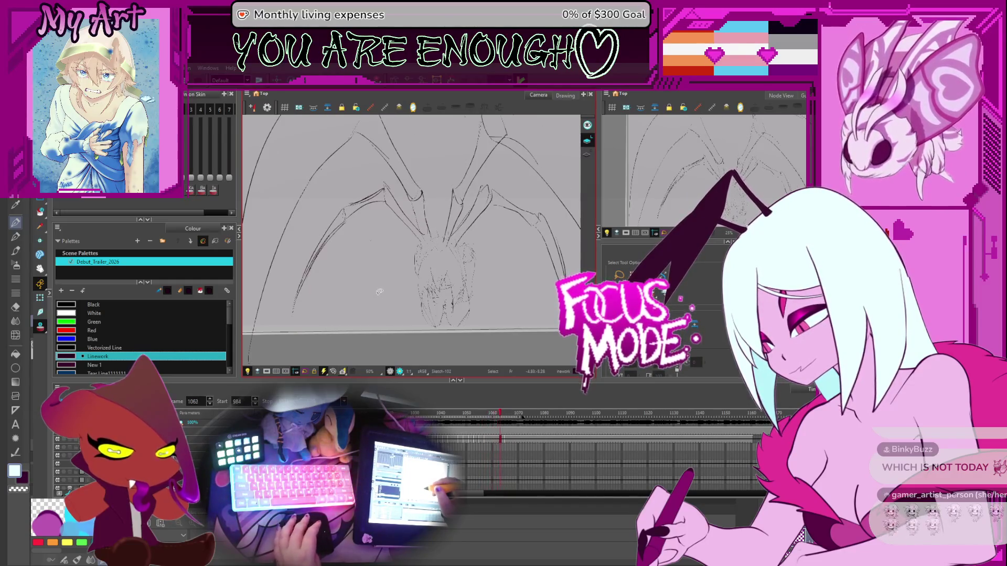
pyautogui.press('.')
pyautogui.press('.')
pyautogui.press('.')
pyautogui.press(',')
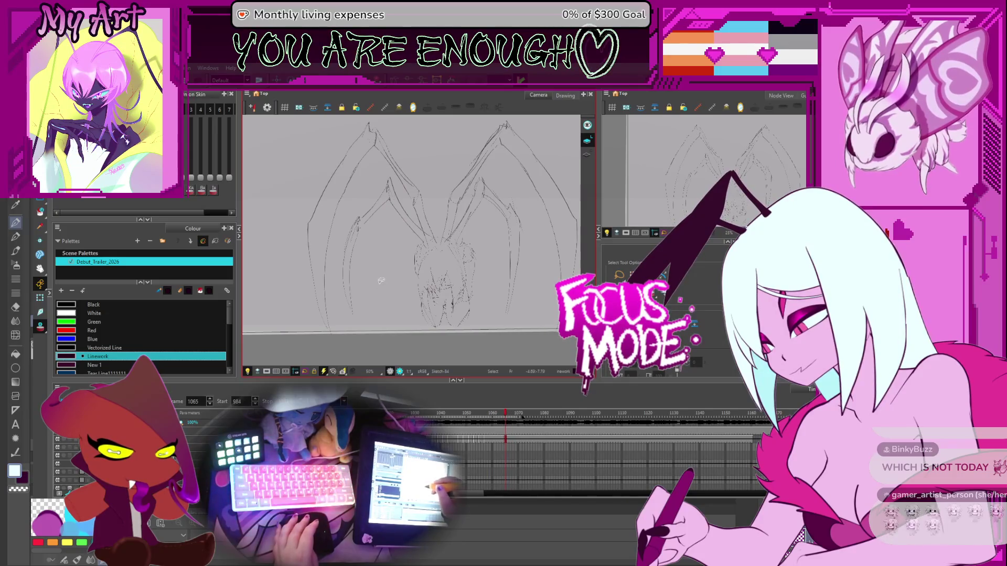
pyautogui.press(',')
pyautogui.press(',')
pyautogui.press(',')
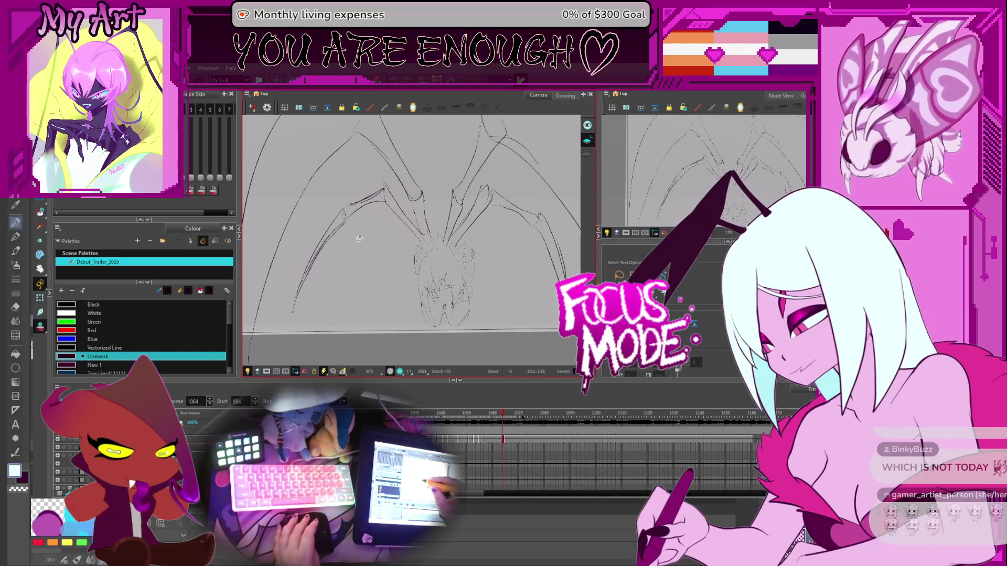
pyautogui.press('.')
pyautogui.press(',')
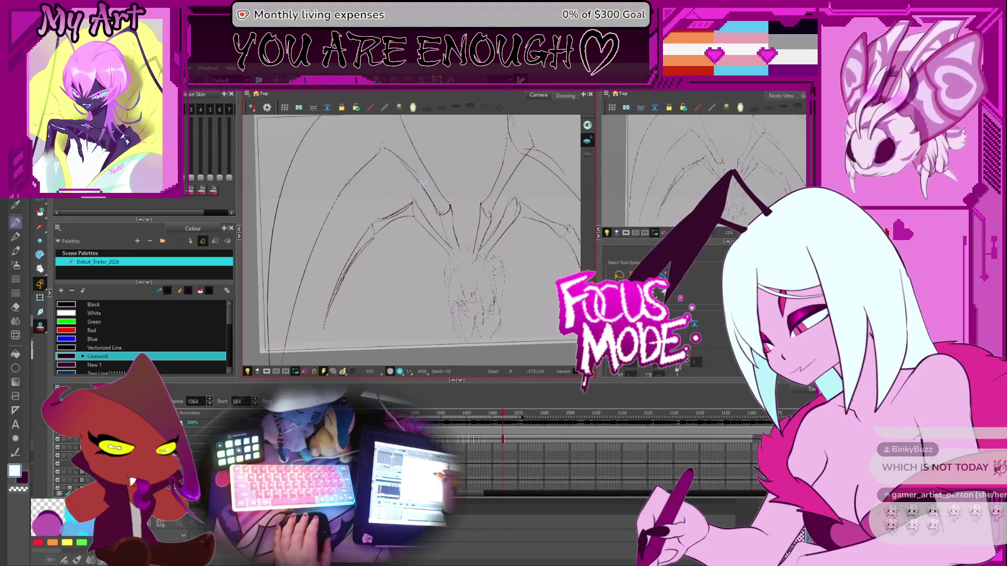
# - Zoom out and review frames 1051 through 1064, settling on frame 1058
pyautogui.moveTo(422, 183)
pyautogui.mouseDown()
pyautogui.moveTo(509, 231)
pyautogui.moveTo(500, 225)
pyautogui.mouseUp()
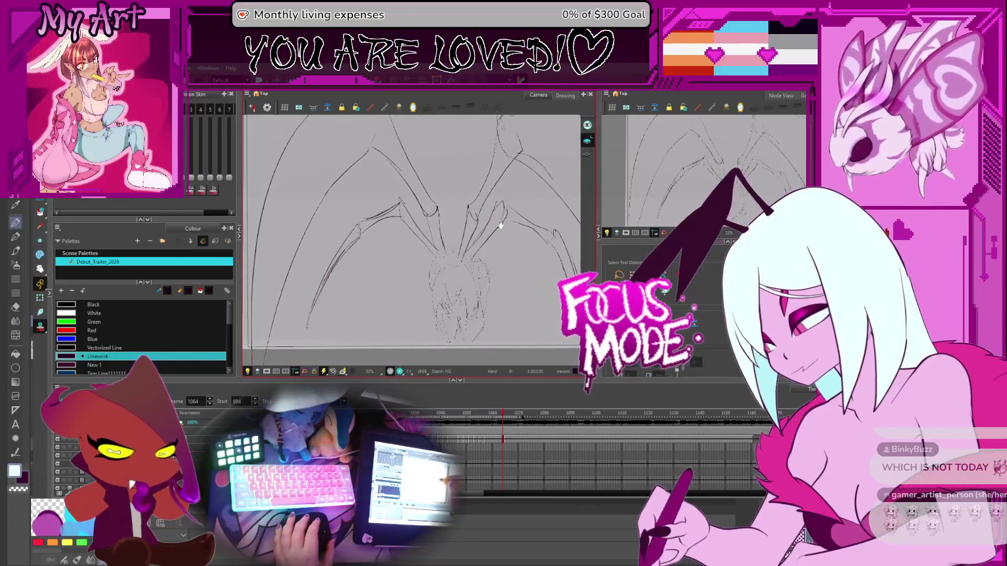
pyautogui.press('2')
pyautogui.press(',')
pyautogui.press(',')
pyautogui.press(',')
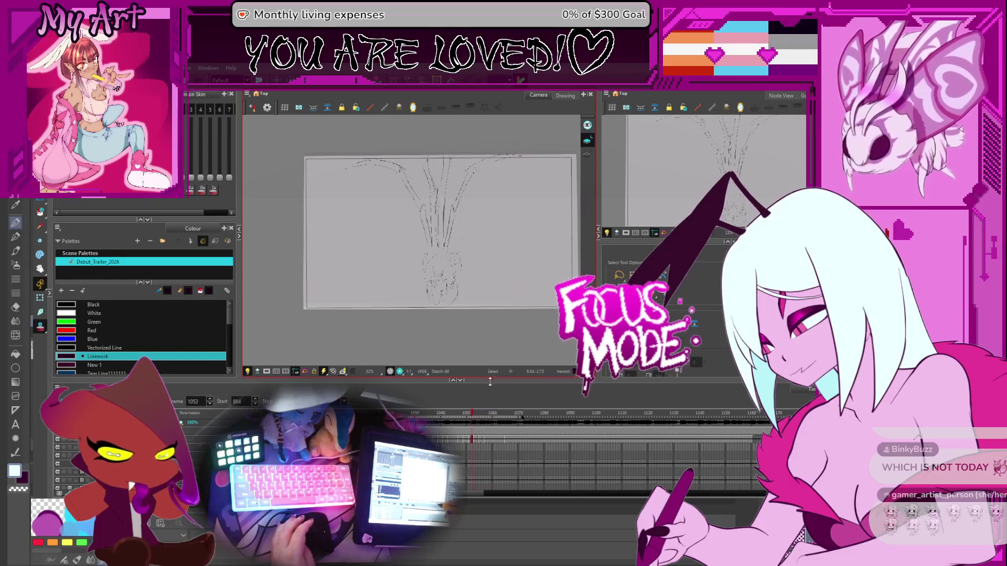
pyautogui.press('.')
pyautogui.press('.')
pyautogui.press('.')
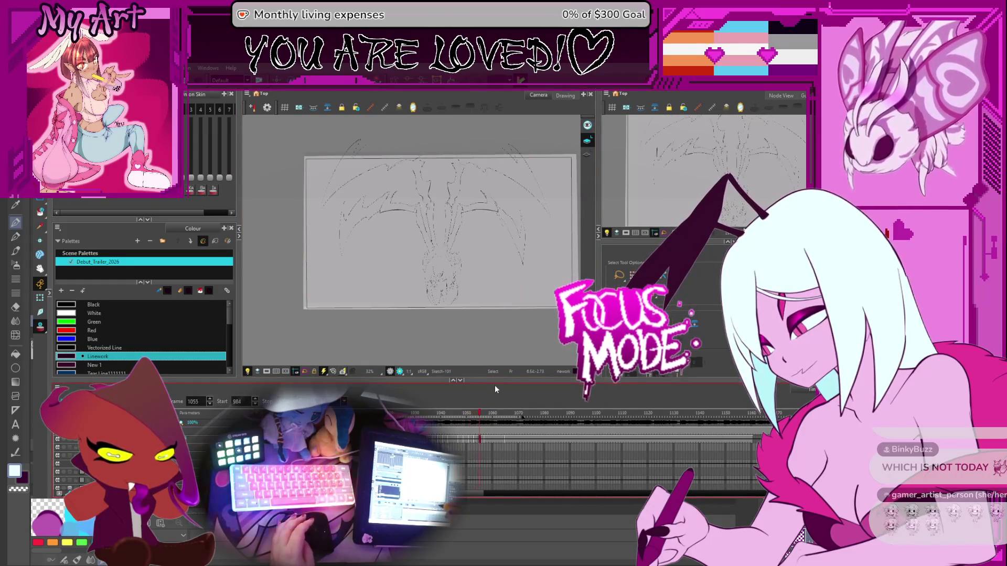
pyautogui.press('.')
pyautogui.press('.')
pyautogui.press('.')
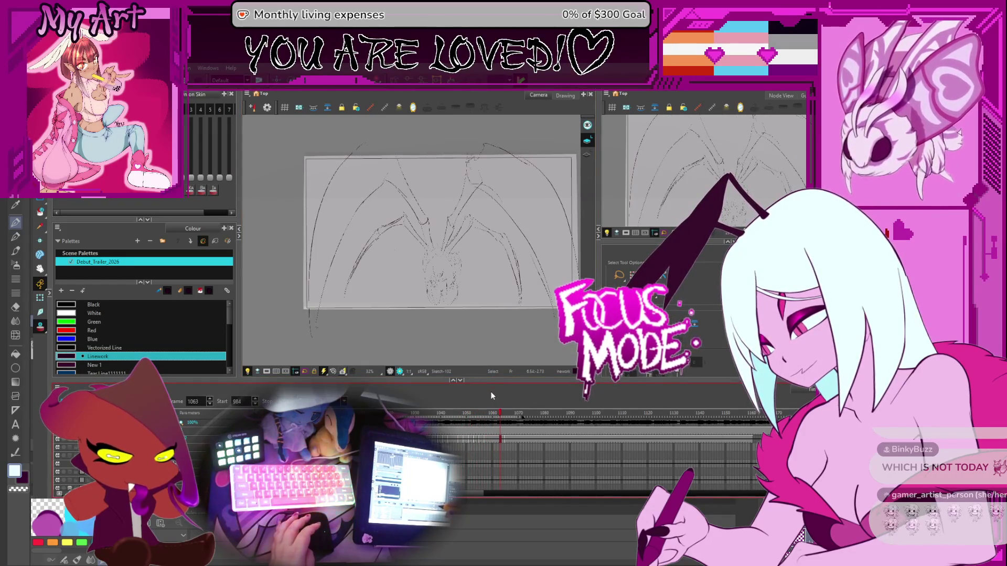
pyautogui.click(498, 445)
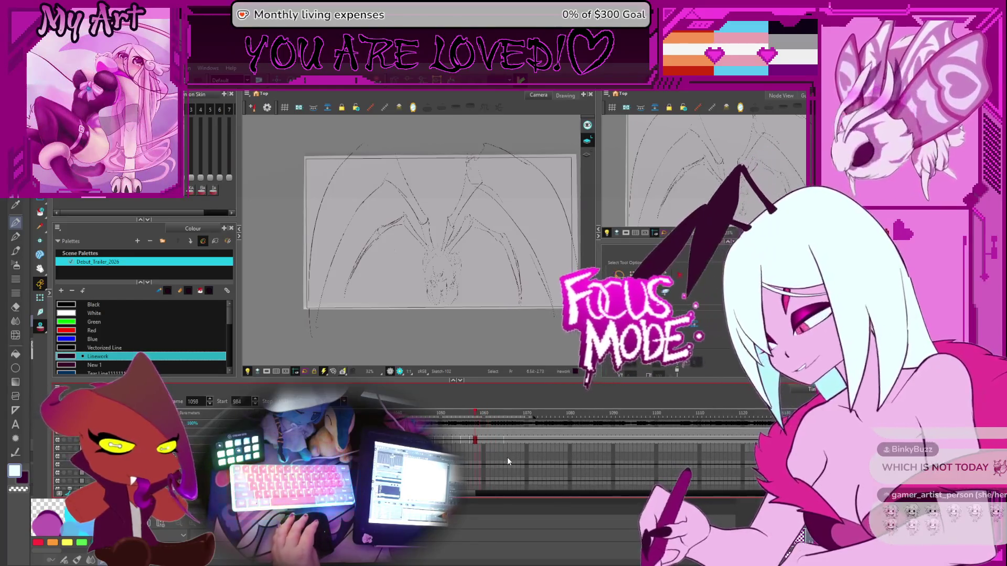
pyautogui.press(',')
pyautogui.press(',')
pyautogui.press(',')
pyautogui.press('.')
pyautogui.press('.')
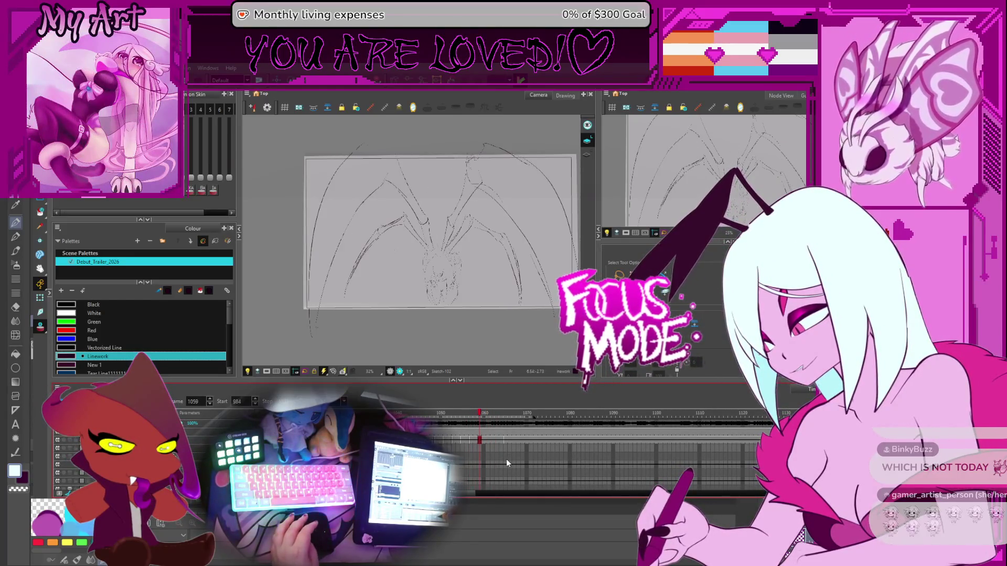